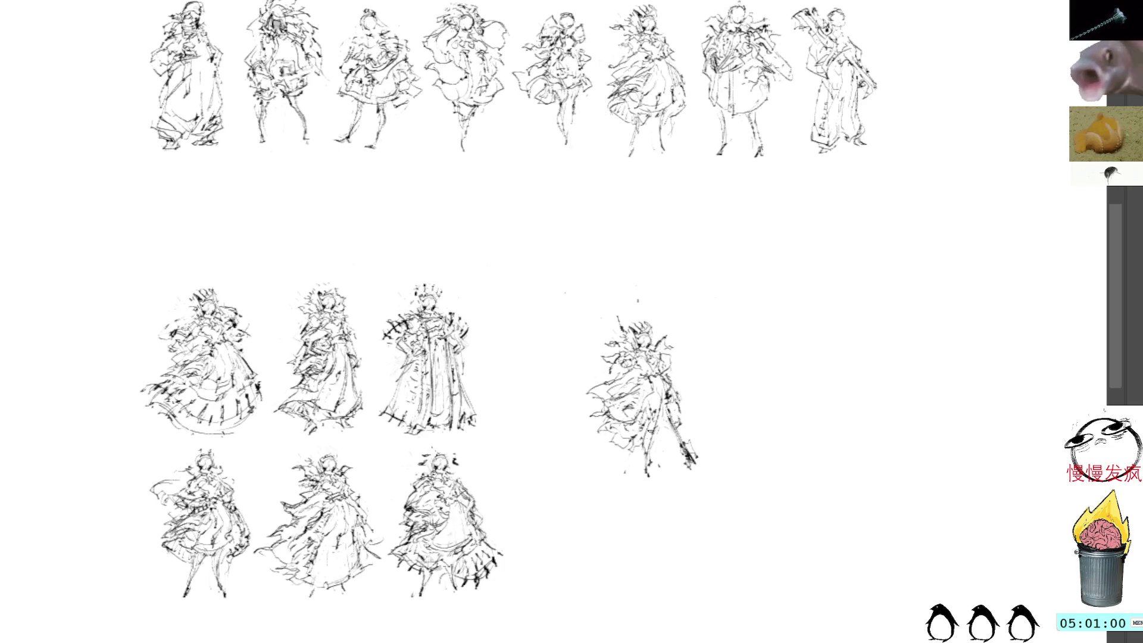
- Try small ink marks near the figure's feet, head and hip, undoing each unwanted attempt
{"action": "mouse_move", "coordinate": [667, 457]}
{"action": "left_mouse_down"}
{"action": "mouse_move", "coordinate": [659, 472]}
{"action": "mouse_move", "coordinate": [625, 476]}
{"action": "left_mouse_up"}
{"action": "key", "text": "ctrl+z"}
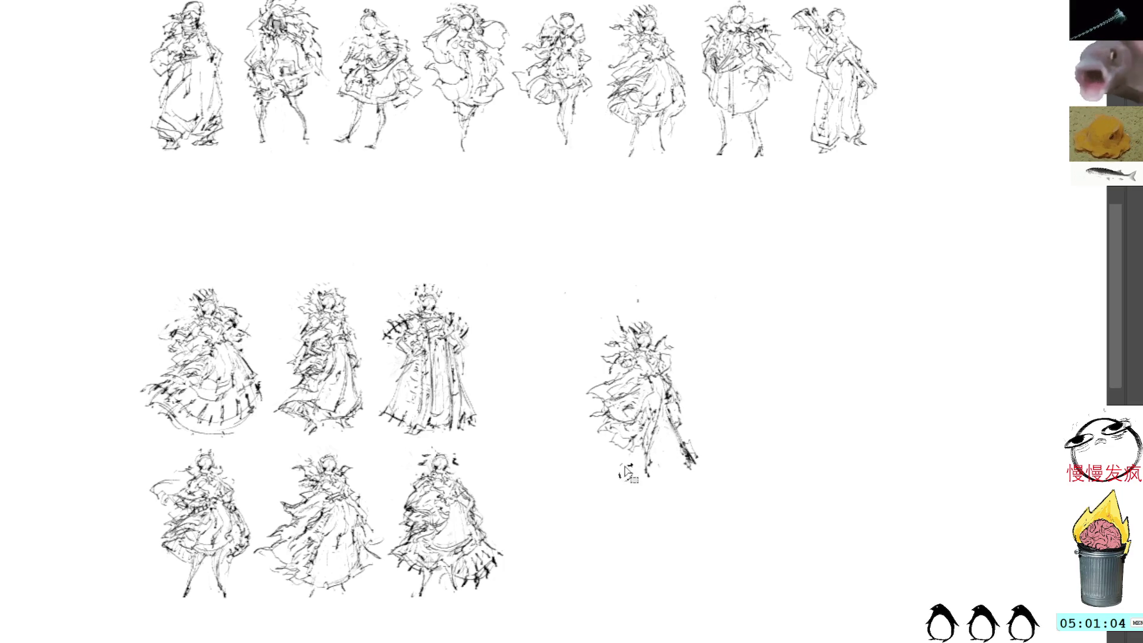
{"action": "key", "text": "ctrl+z"}
{"action": "left_click_drag", "start_coordinate": [651, 299], "coordinate": [638, 304]}
{"action": "key", "text": "ctrl+z"}
{"action": "left_click_drag", "start_coordinate": [679, 393], "coordinate": [684, 409]}
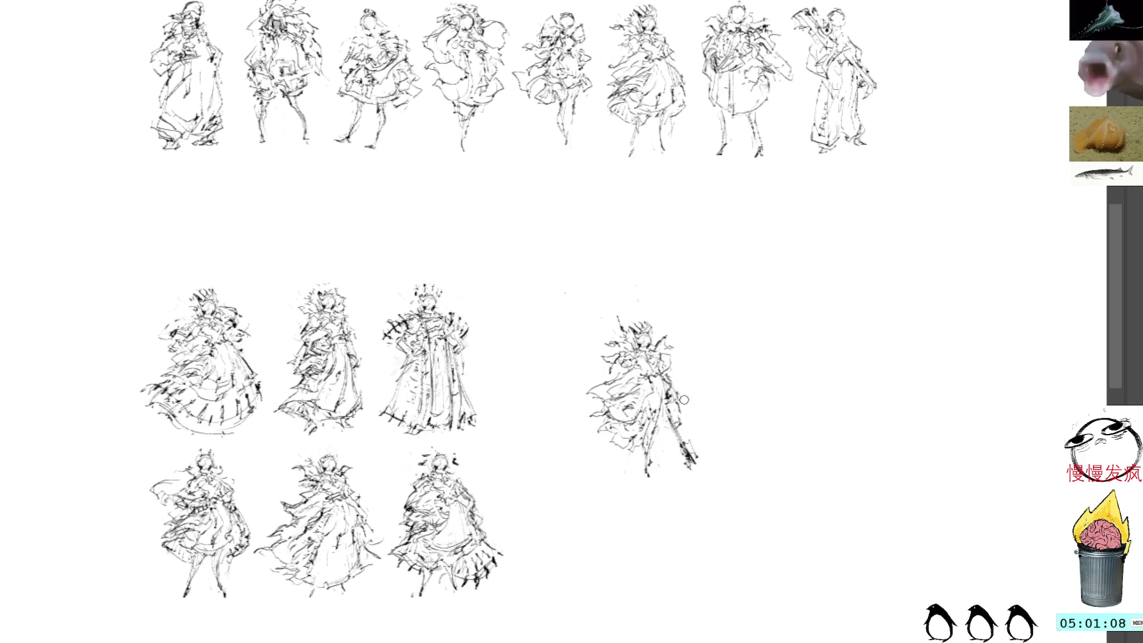
{"action": "key", "text": "ctrl+z"}
- Keep small strokes near the figure's arm and a loop at its shoulder
{"action": "left_click_drag", "start_coordinate": [668, 361], "coordinate": [681, 382]}
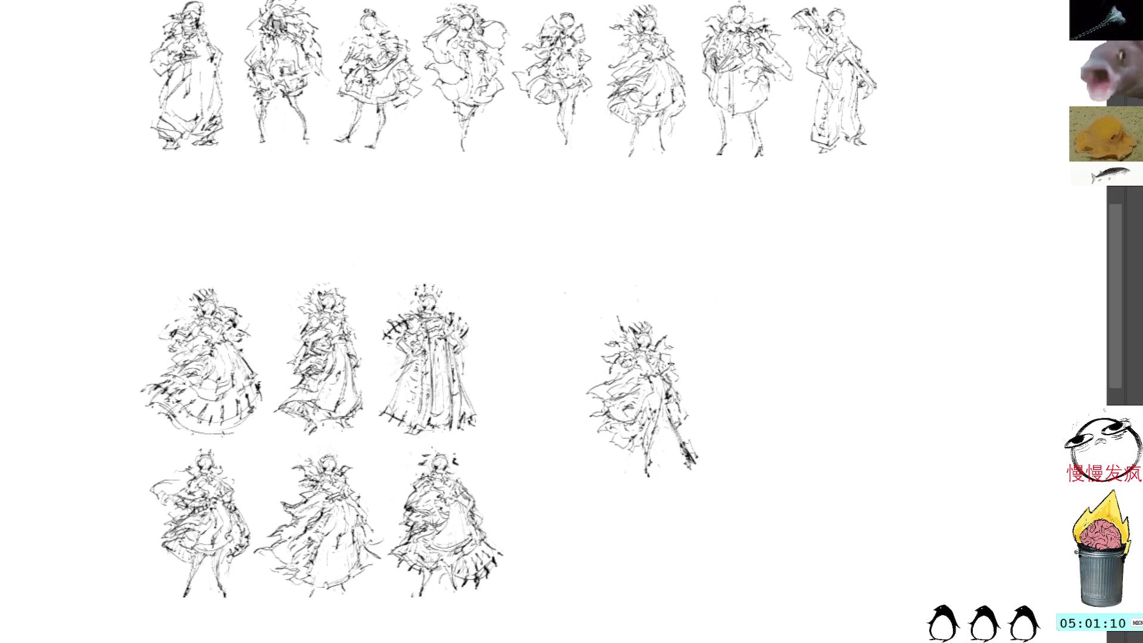
{"action": "left_click_drag", "start_coordinate": [661, 334], "coordinate": [676, 352]}
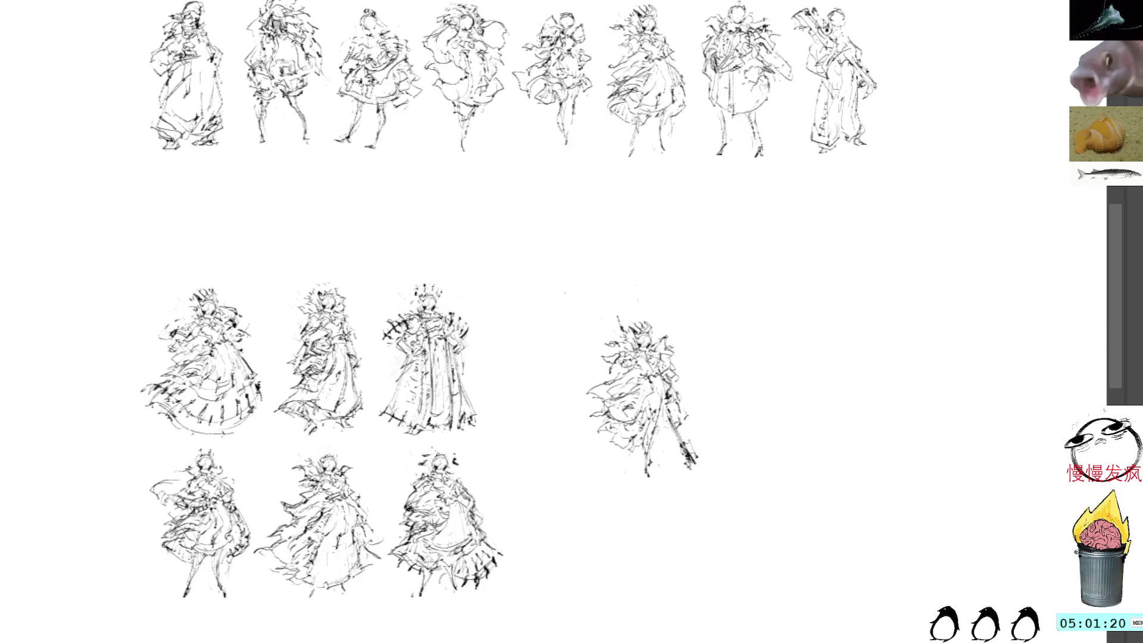
{"action": "key", "text": "ctrl+t"}
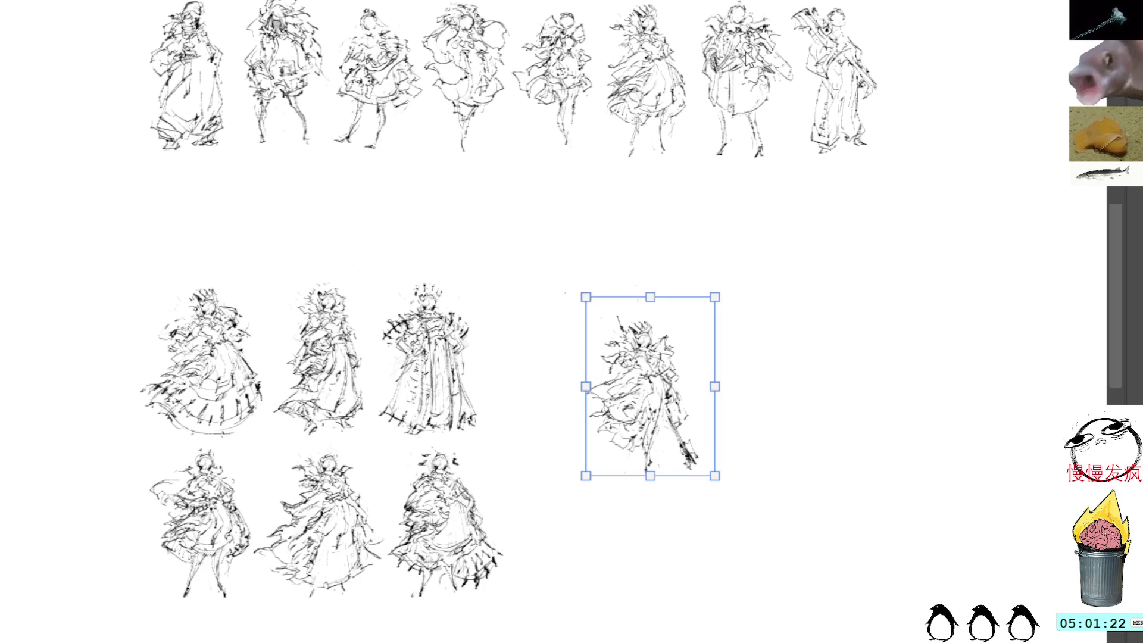
- Move the lone figure into the lower row beside the third figure and confirm
{"action": "left_click_drag", "start_coordinate": [674, 396], "coordinate": [565, 366]}
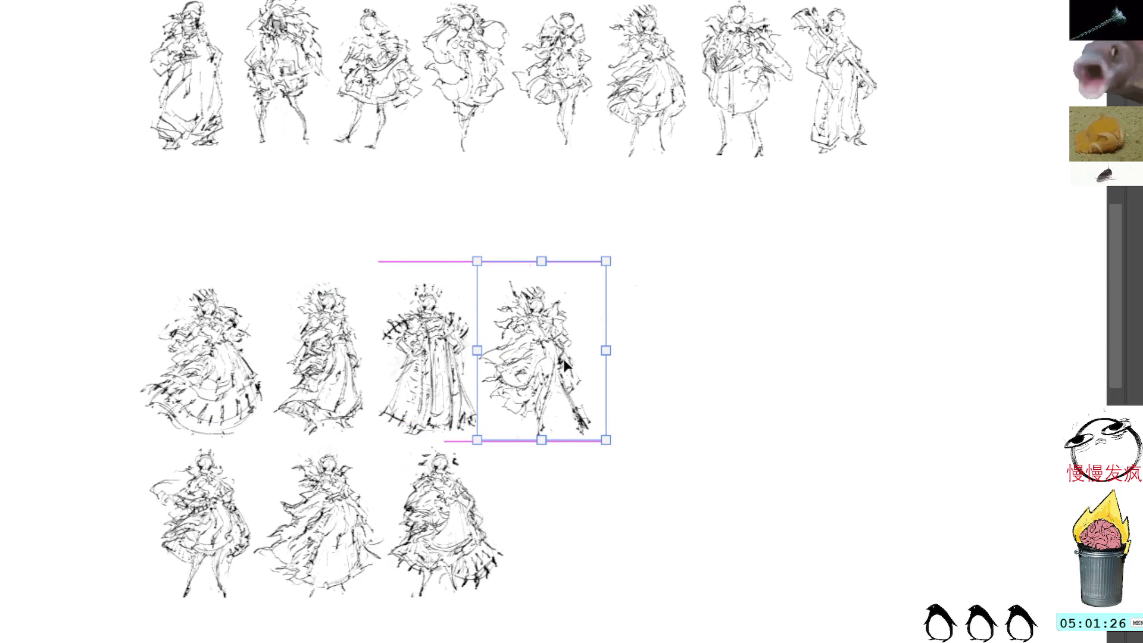
{"action": "key", "text": "Return"}
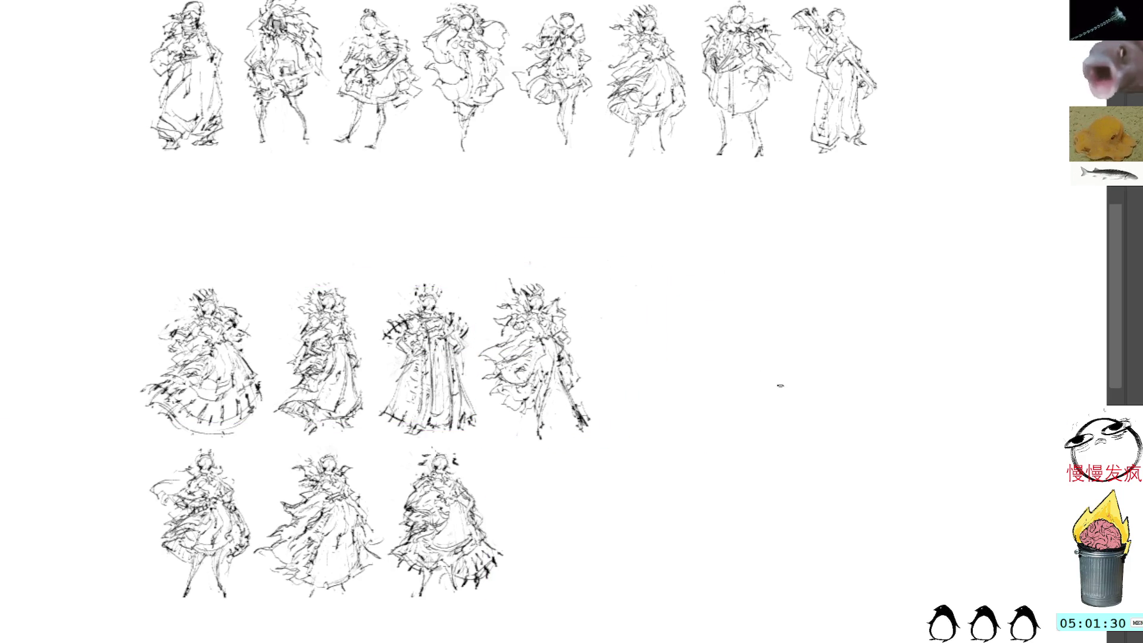
{"action": "left_click_drag", "start_coordinate": [807, 388], "coordinate": [773, 367]}
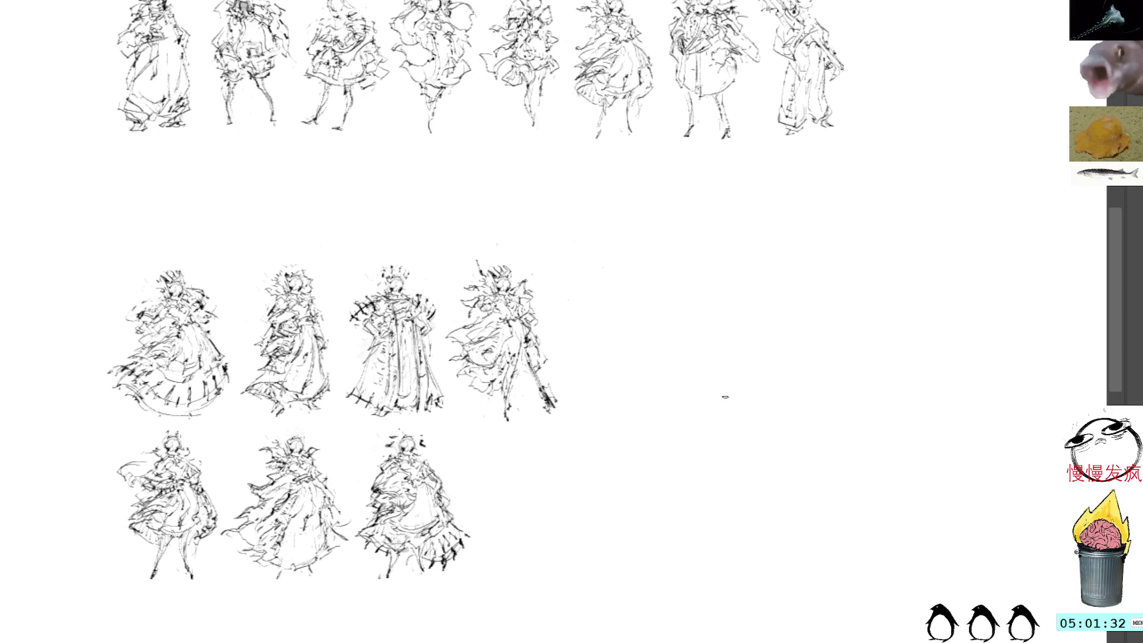
- Paste a new figure sketch and place it to the right of the row
{"action": "key", "text": "ctrl+v"}
{"action": "mouse_move", "coordinate": [579, 243]}
{"action": "left_mouse_down"}
{"action": "mouse_move", "coordinate": [663, 404]}
{"action": "mouse_move", "coordinate": [634, 418]}
{"action": "left_mouse_up"}
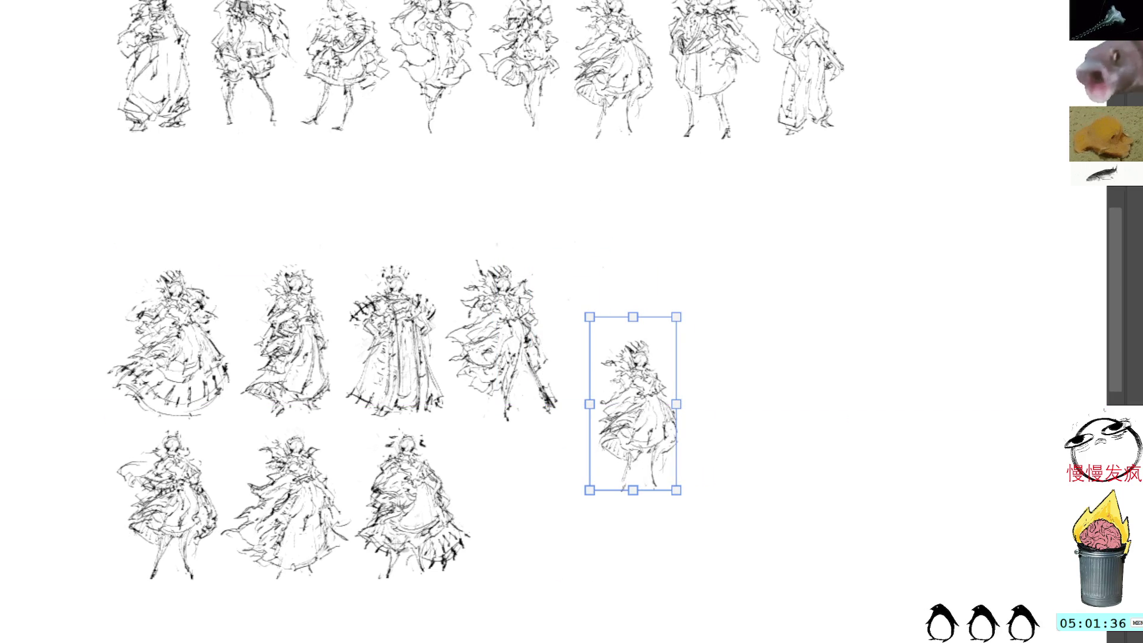
{"action": "key", "text": "Return"}
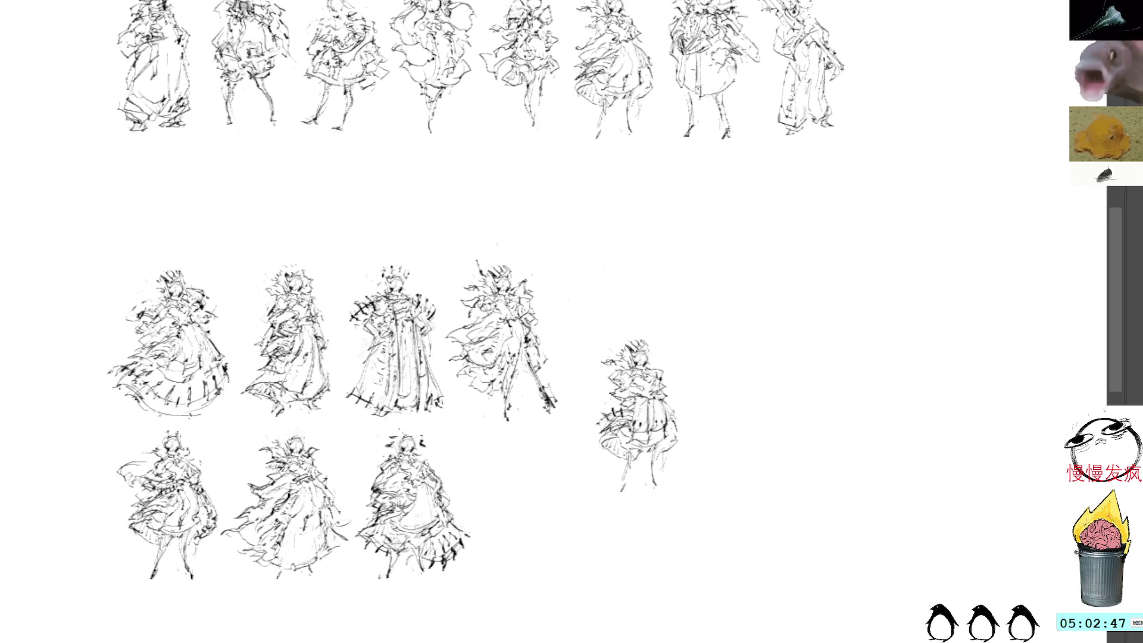
- Add a curved stroke widening the small figure's skirt hem on its right edge
{"action": "left_click_drag", "start_coordinate": [666, 394], "coordinate": [682, 418]}
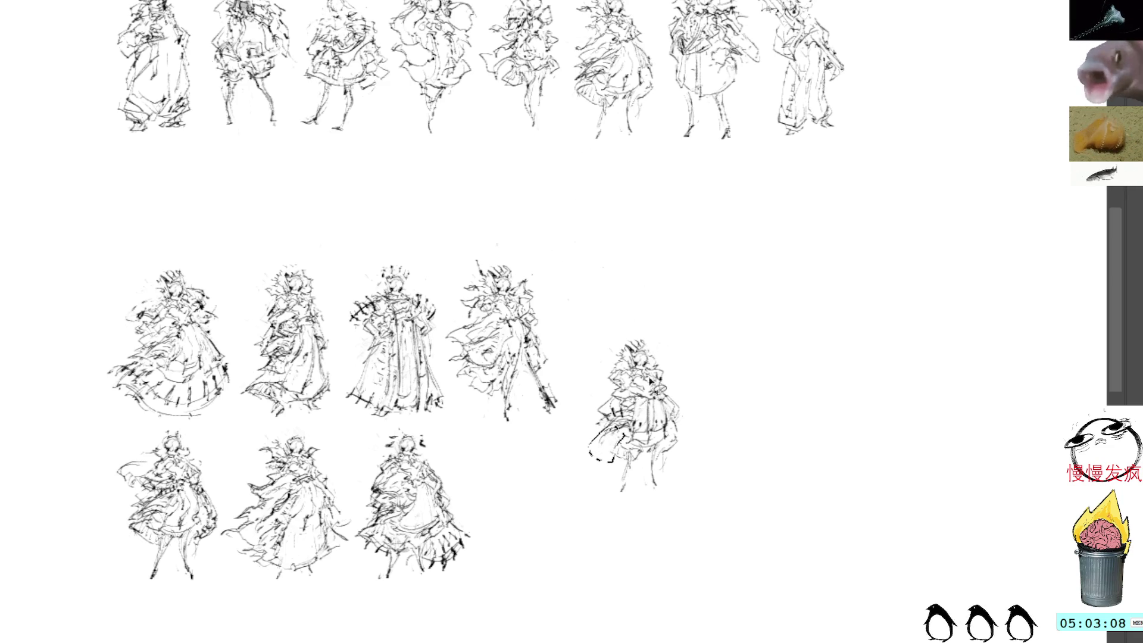
- Add ink strokes along the small figure's skirt right edge and hem
{"action": "left_click_drag", "start_coordinate": [598, 446], "coordinate": [627, 450]}
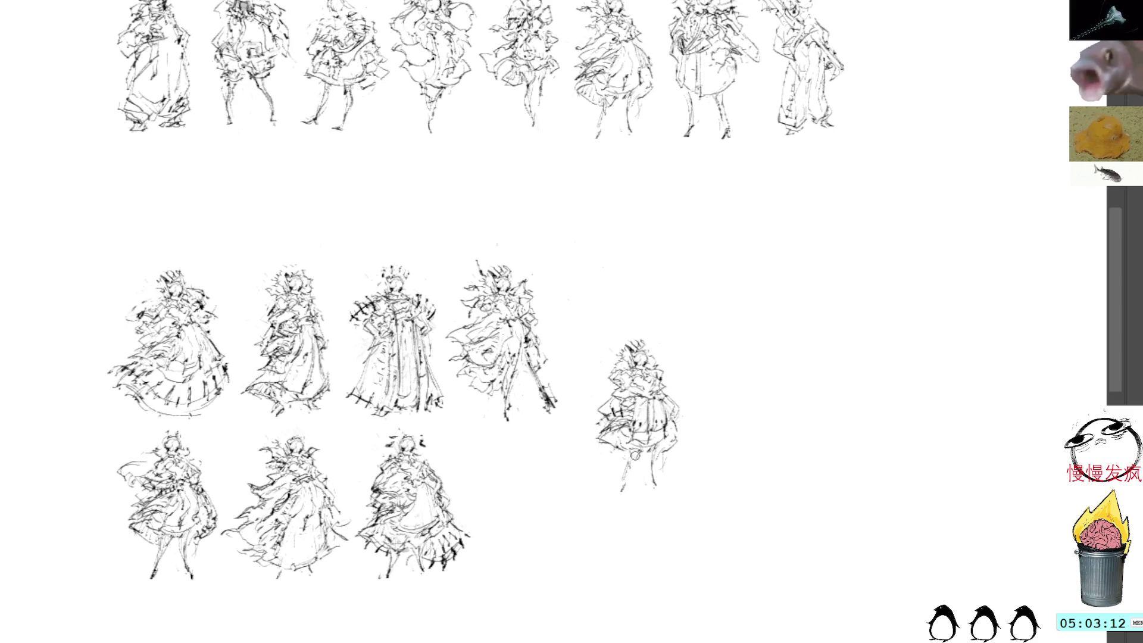
{"action": "left_click_drag", "start_coordinate": [685, 439], "coordinate": [678, 428]}
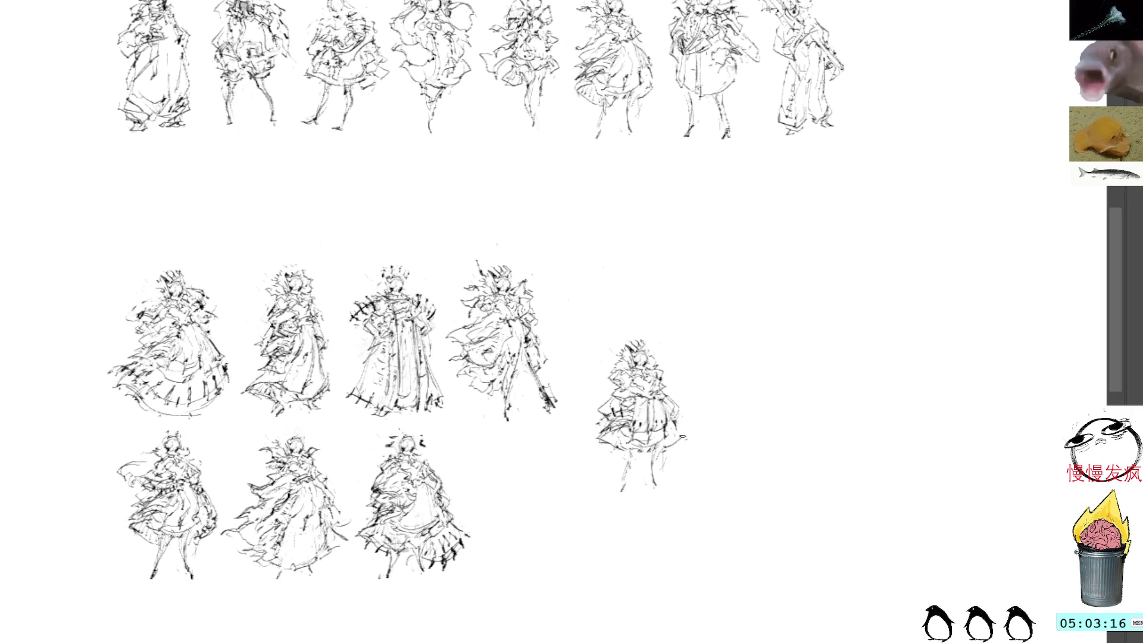
{"action": "left_click_drag", "start_coordinate": [665, 392], "coordinate": [670, 398]}
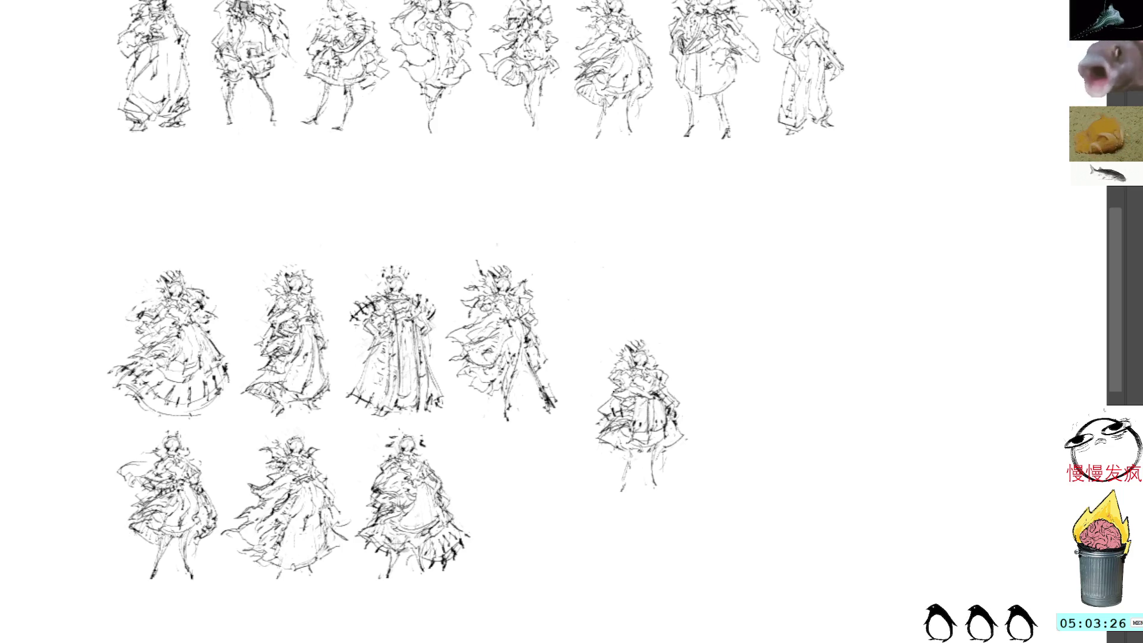
{"action": "left_click_drag", "start_coordinate": [605, 445], "coordinate": [644, 454]}
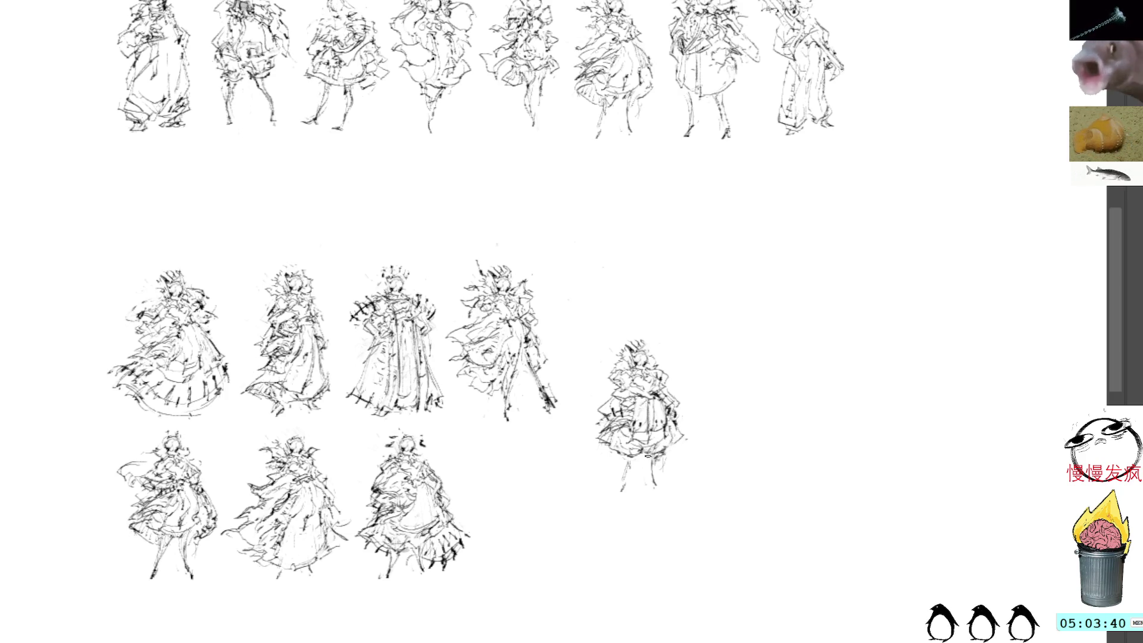
- Rework the figure's legs and left side, then enclose it in a lasso selection
{"action": "mouse_move", "coordinate": [659, 456]}
{"action": "left_mouse_down"}
{"action": "mouse_move", "coordinate": [662, 469]}
{"action": "mouse_move", "coordinate": [652, 462]}
{"action": "left_mouse_up"}
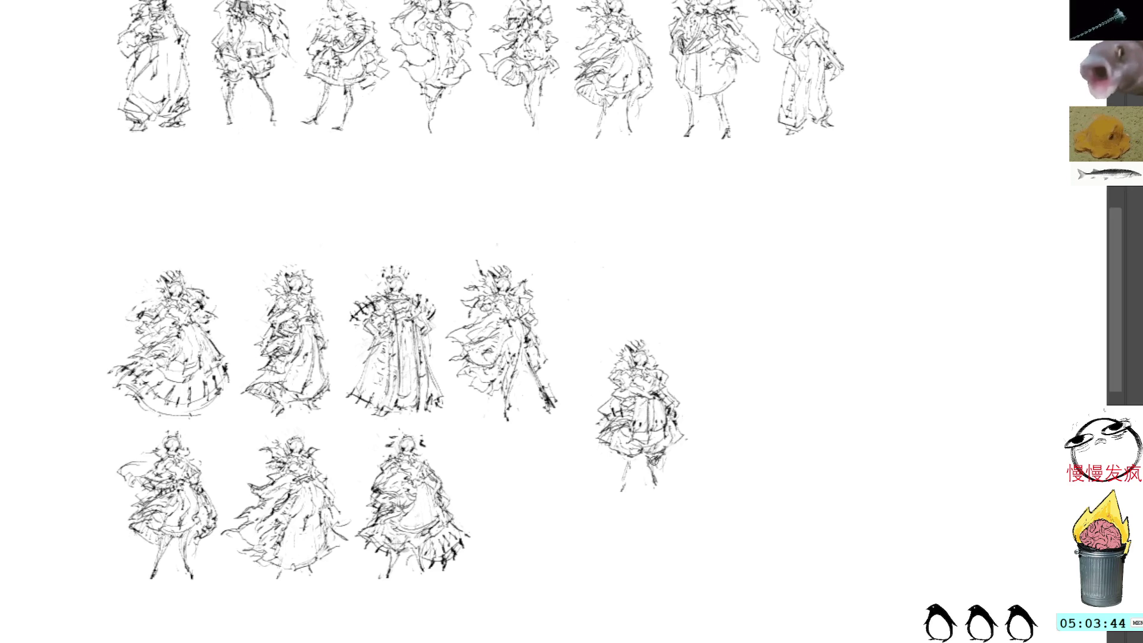
{"action": "mouse_move", "coordinate": [651, 449]}
{"action": "left_mouse_down"}
{"action": "mouse_move", "coordinate": [659, 482]}
{"action": "mouse_move", "coordinate": [626, 475]}
{"action": "mouse_move", "coordinate": [625, 488]}
{"action": "mouse_move", "coordinate": [655, 480]}
{"action": "left_mouse_up"}
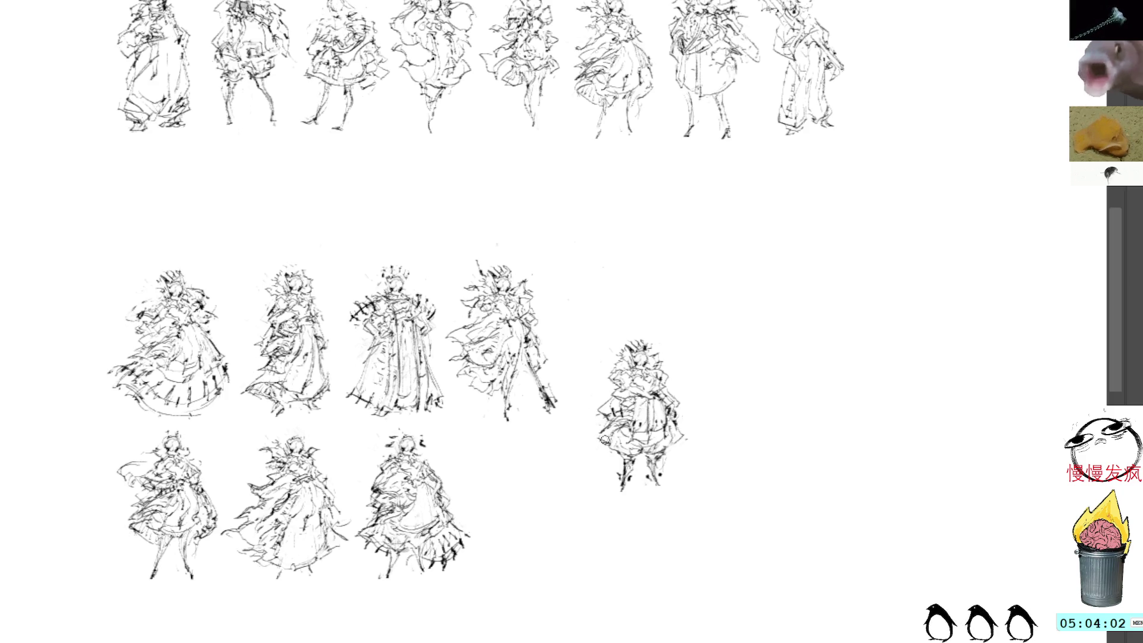
{"action": "mouse_move", "coordinate": [602, 432]}
{"action": "left_mouse_down"}
{"action": "mouse_move", "coordinate": [592, 445]}
{"action": "mouse_move", "coordinate": [609, 431]}
{"action": "left_mouse_up"}
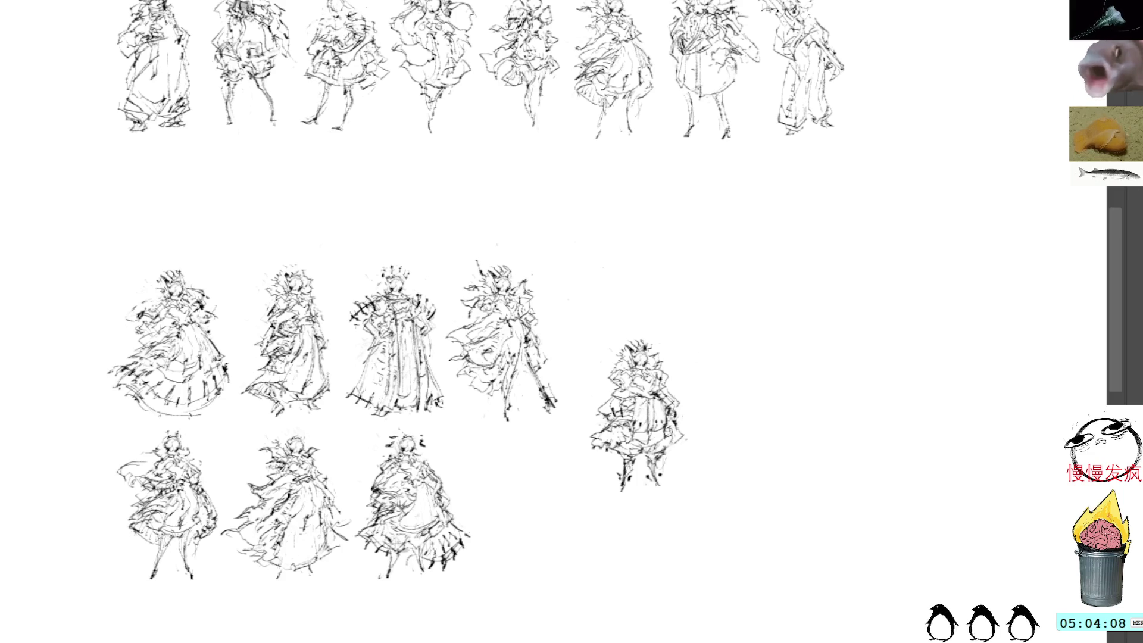
{"action": "left_click_drag", "start_coordinate": [677, 447], "coordinate": [689, 434]}
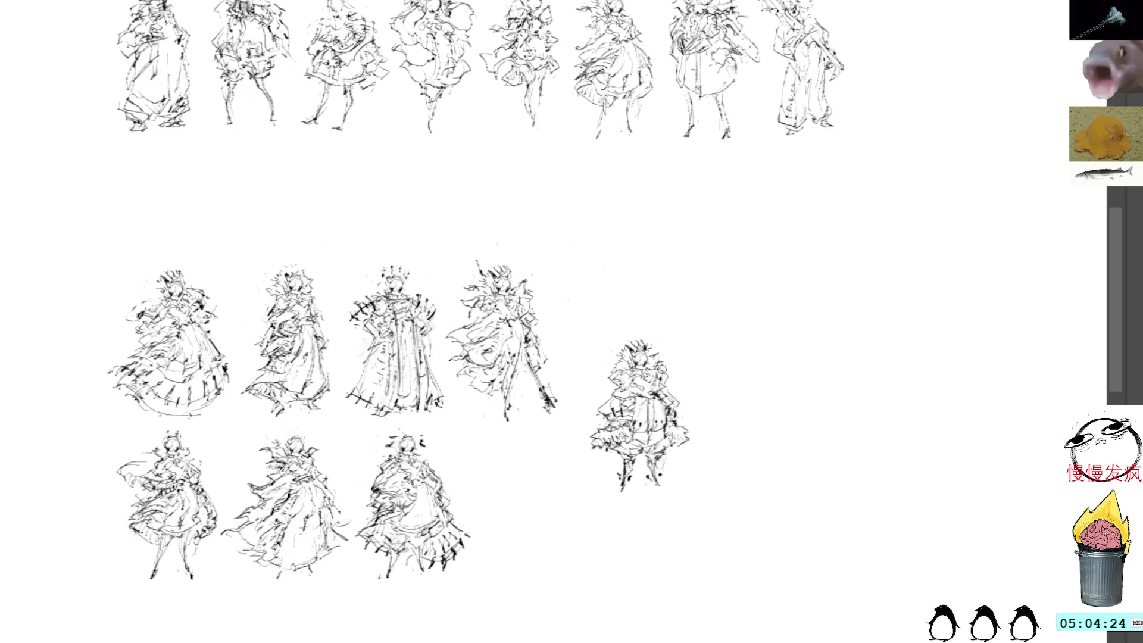
{"action": "mouse_move", "coordinate": [648, 329]}
{"action": "left_mouse_down"}
{"action": "mouse_move", "coordinate": [579, 397]}
{"action": "mouse_move", "coordinate": [717, 362]}
{"action": "mouse_move", "coordinate": [689, 308]}
{"action": "left_mouse_up"}
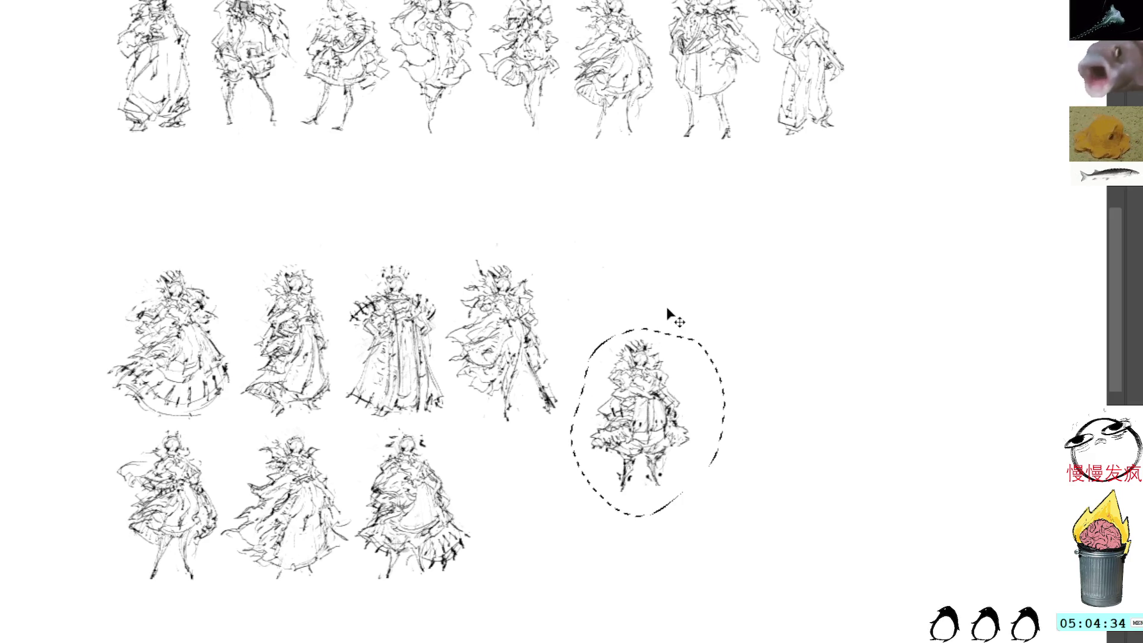
- Transform the lassoed figure into the empty end of the bottom row and commit
{"action": "key", "text": "ctrl+t"}
{"action": "mouse_move", "coordinate": [664, 409]}
{"action": "left_mouse_down"}
{"action": "mouse_move", "coordinate": [634, 315]}
{"action": "mouse_move", "coordinate": [644, 338]}
{"action": "left_mouse_up"}
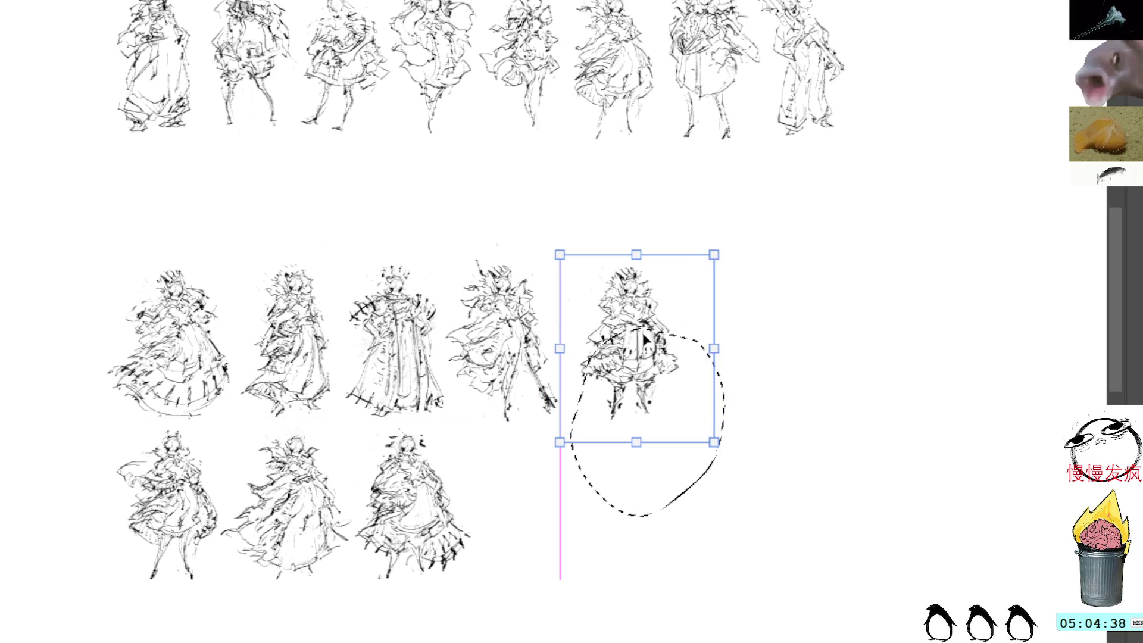
{"action": "left_click_drag", "start_coordinate": [643, 340], "coordinate": [554, 491]}
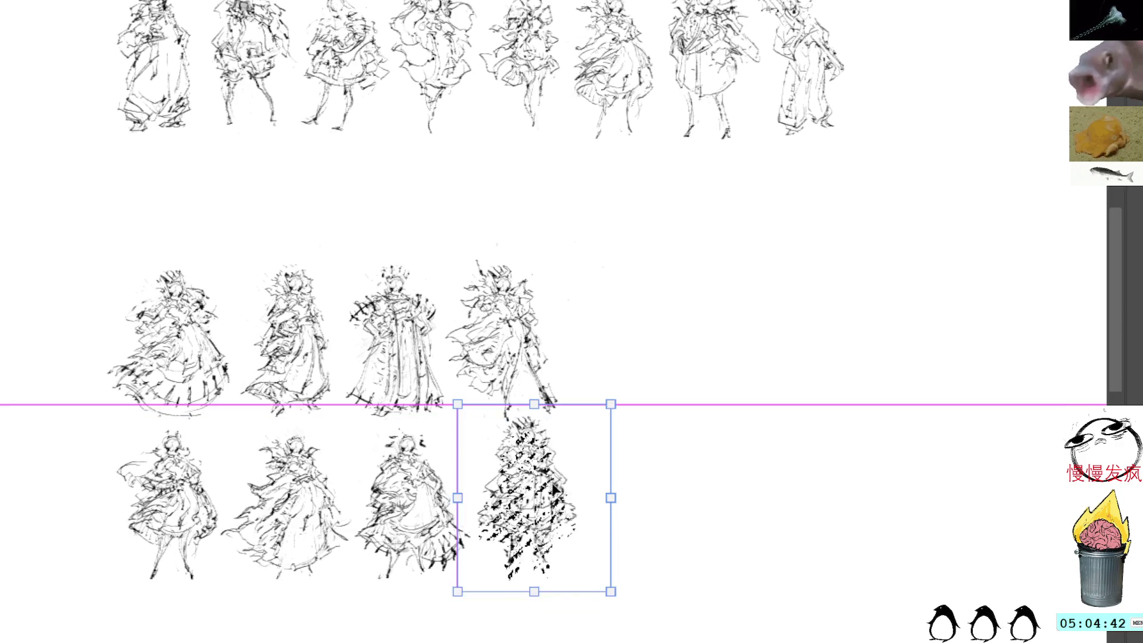
{"action": "key", "text": "Return"}
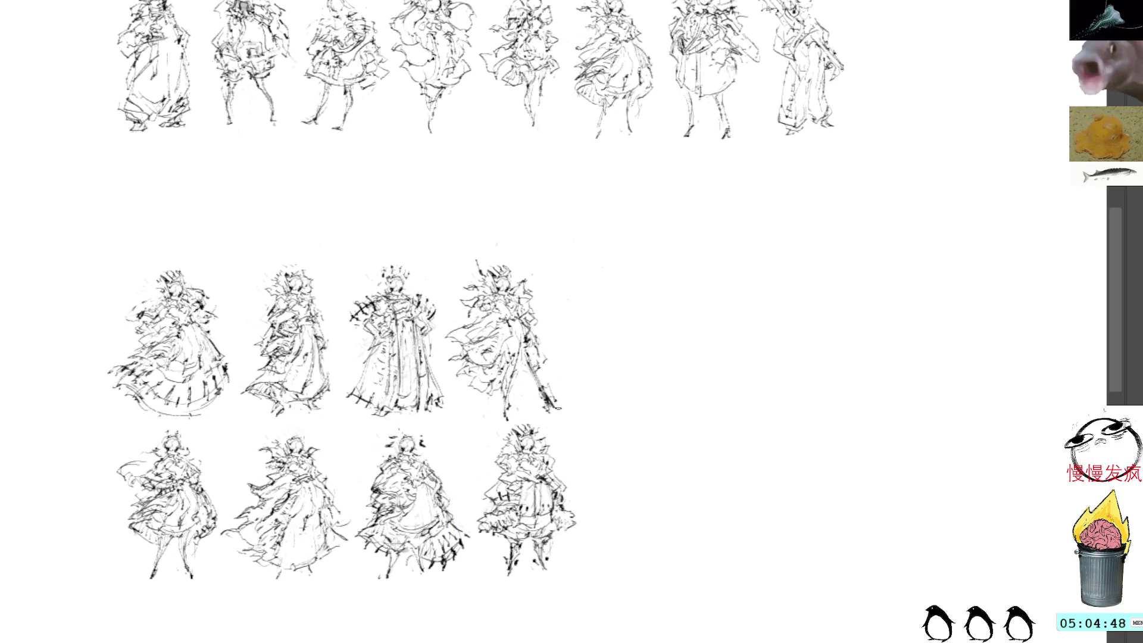
- Select the whole lower group and shift it left and slightly down
{"action": "left_click_drag", "start_coordinate": [535, 243], "coordinate": [720, 447]}
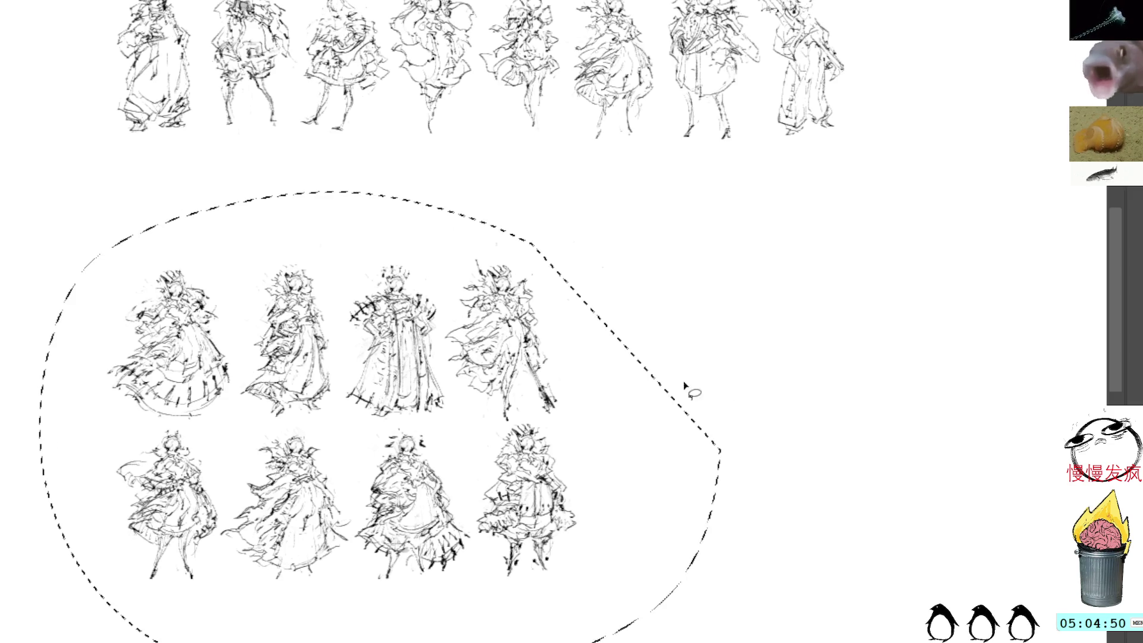
{"action": "key", "text": "ctrl+t"}
{"action": "left_click_drag", "start_coordinate": [618, 468], "coordinate": [509, 485]}
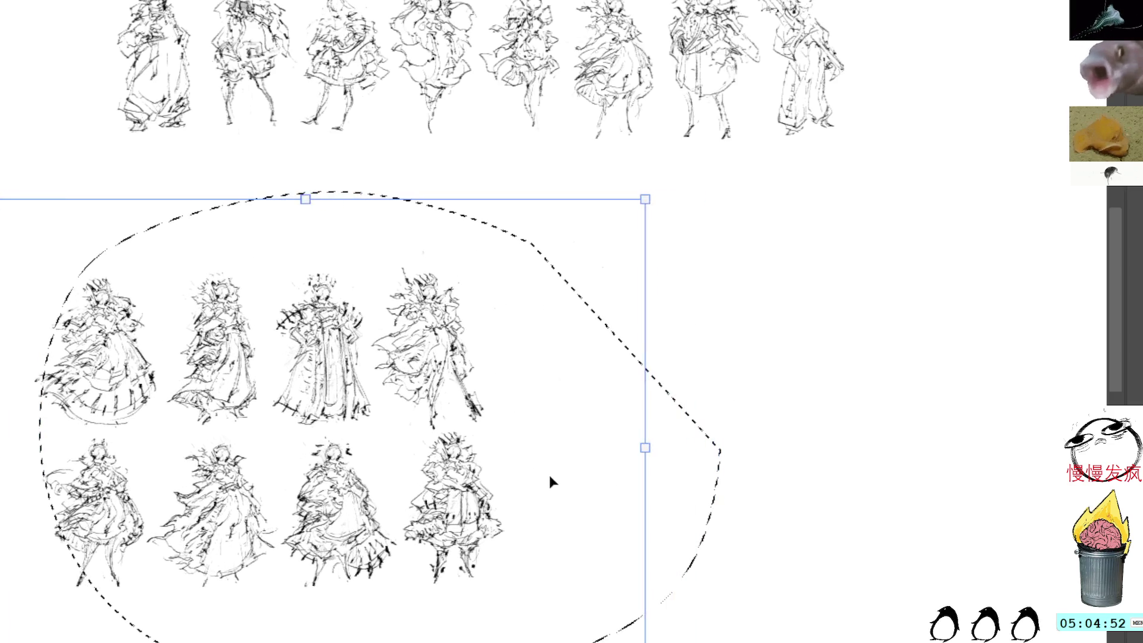
{"action": "key", "text": "Return"}
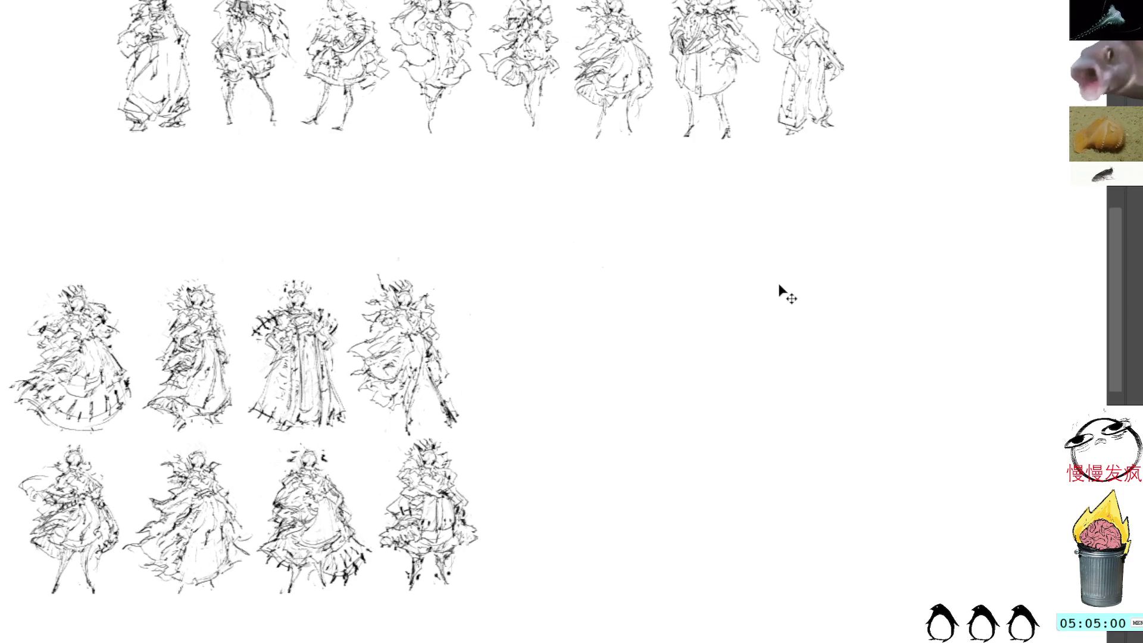
- Paste a figure copy right of the lower group, mirror it horizontally and commit
{"action": "key", "text": "ctrl+v"}
{"action": "mouse_move", "coordinate": [621, 316]}
{"action": "left_mouse_down"}
{"action": "mouse_move", "coordinate": [608, 335]}
{"action": "mouse_move", "coordinate": [681, 361]}
{"action": "left_mouse_up"}
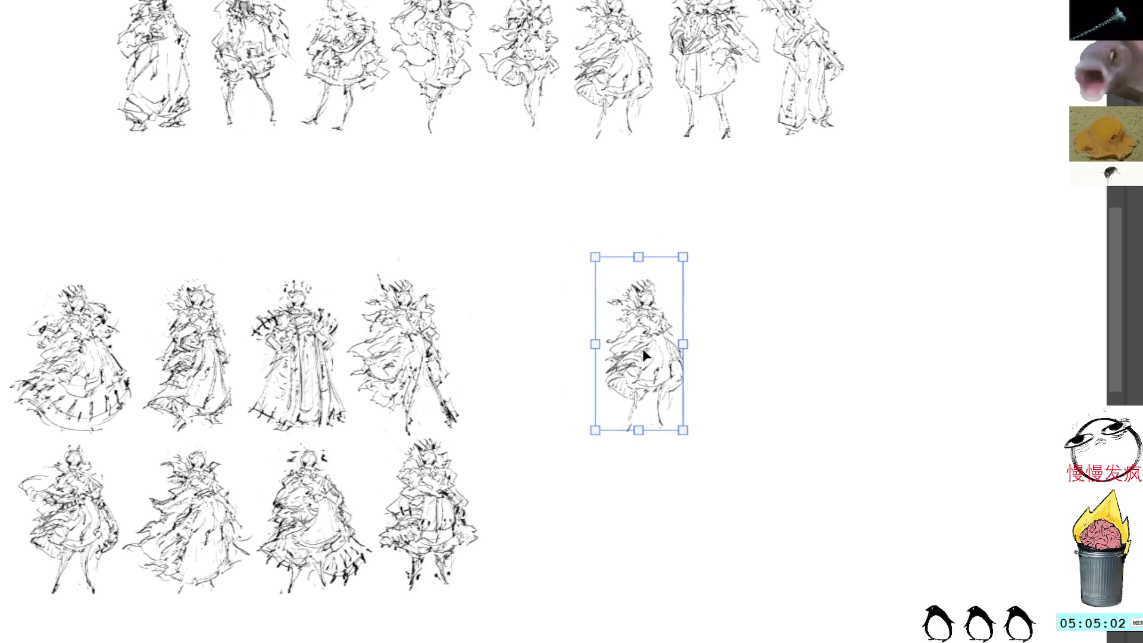
{"action": "key", "text": "h"}
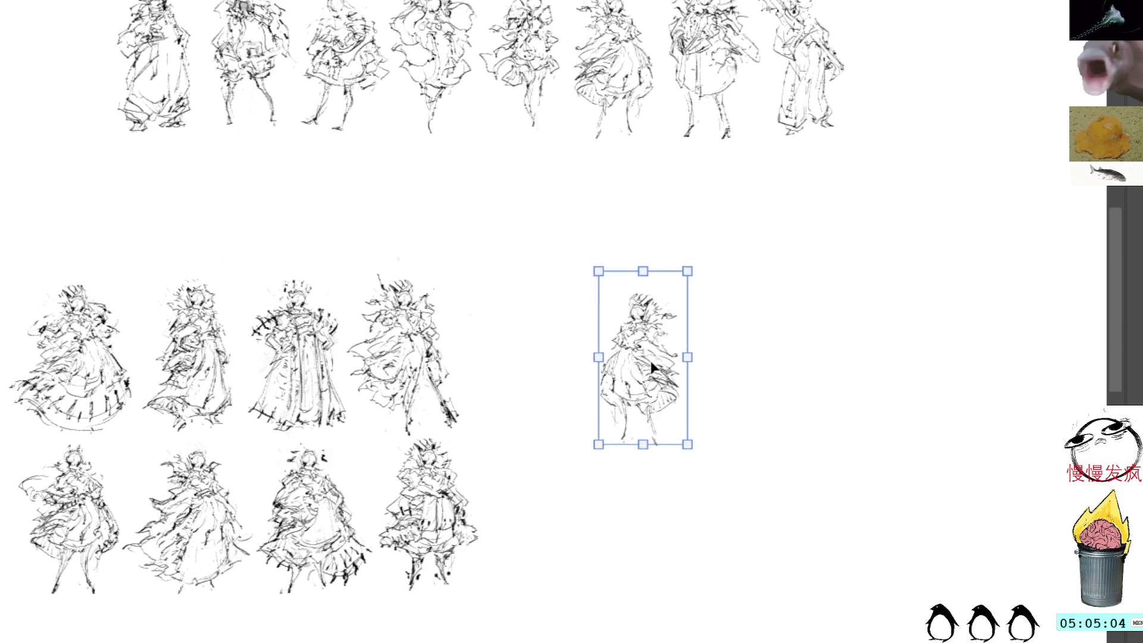
{"action": "key", "text": "Return"}
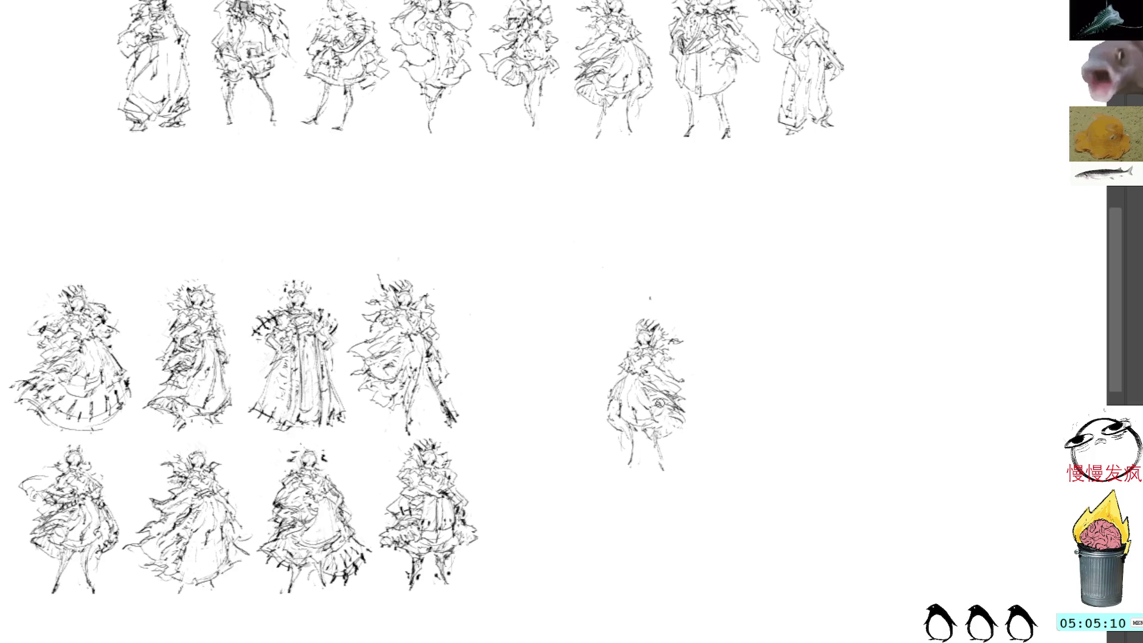
- Ink and shade the lone figure's robe, skirt right side, arm and waist
{"action": "left_click_drag", "start_coordinate": [661, 431], "coordinate": [692, 444]}
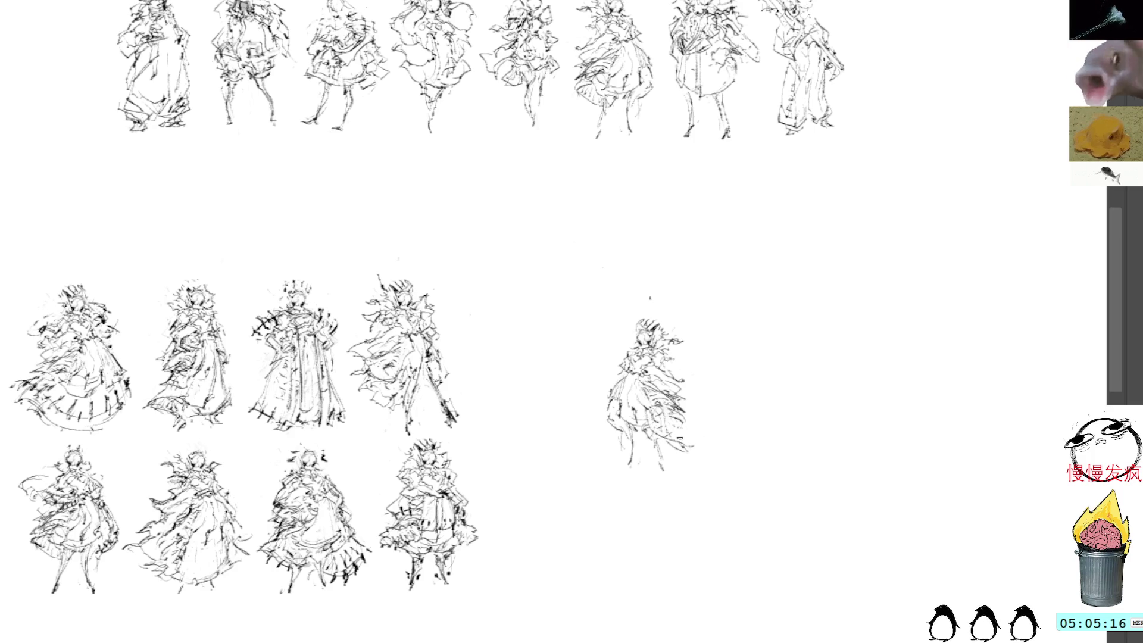
{"action": "mouse_move", "coordinate": [666, 417]}
{"action": "left_mouse_down"}
{"action": "mouse_move", "coordinate": [711, 443]}
{"action": "mouse_move", "coordinate": [705, 457]}
{"action": "mouse_move", "coordinate": [712, 440]}
{"action": "left_mouse_up"}
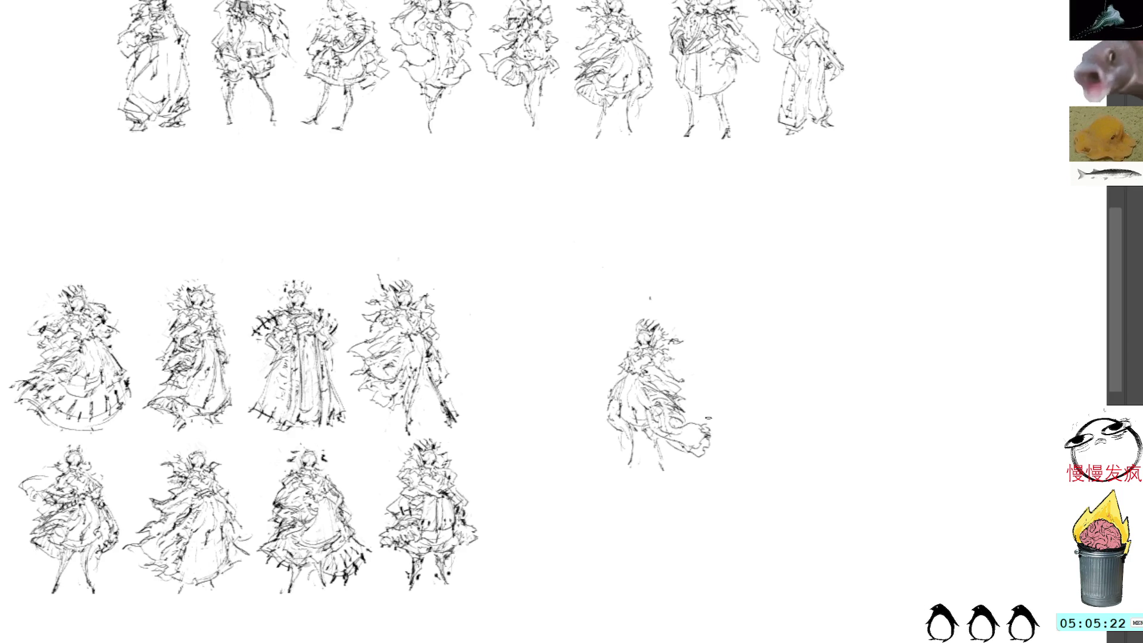
{"action": "left_click_drag", "start_coordinate": [607, 412], "coordinate": [620, 434]}
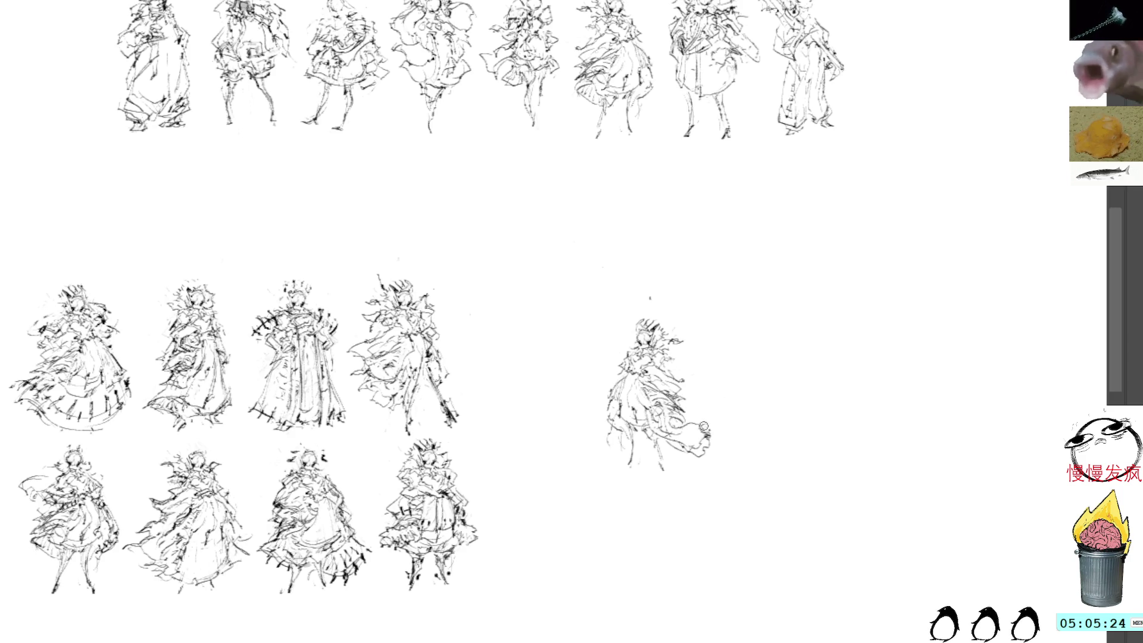
{"action": "left_click_drag", "start_coordinate": [706, 430], "coordinate": [656, 414]}
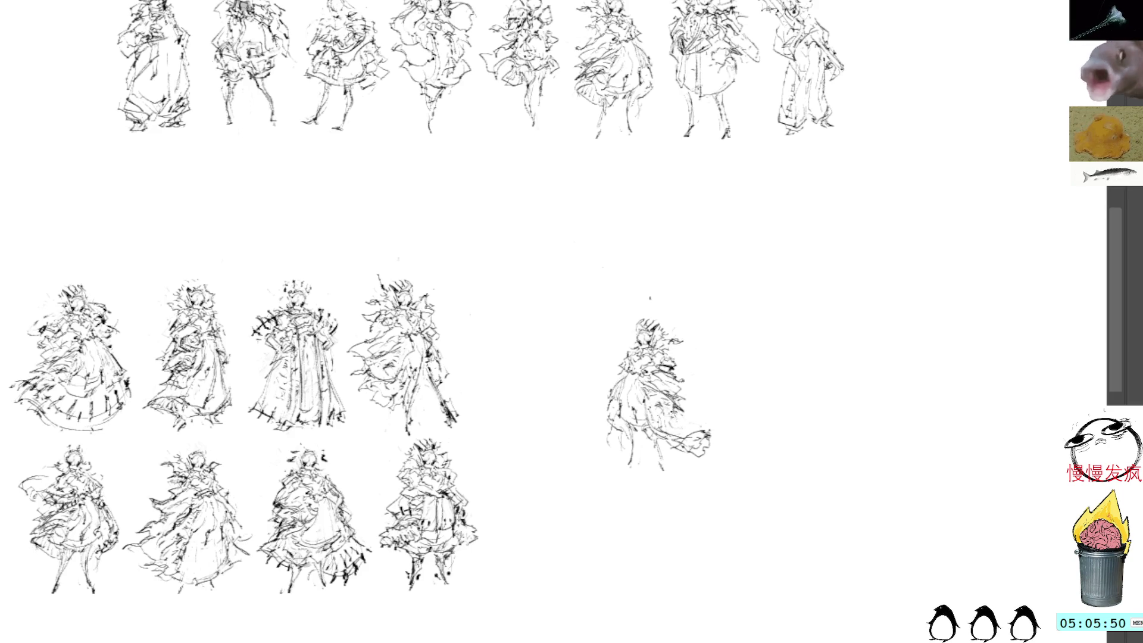
{"action": "left_click_drag", "start_coordinate": [675, 431], "coordinate": [706, 413]}
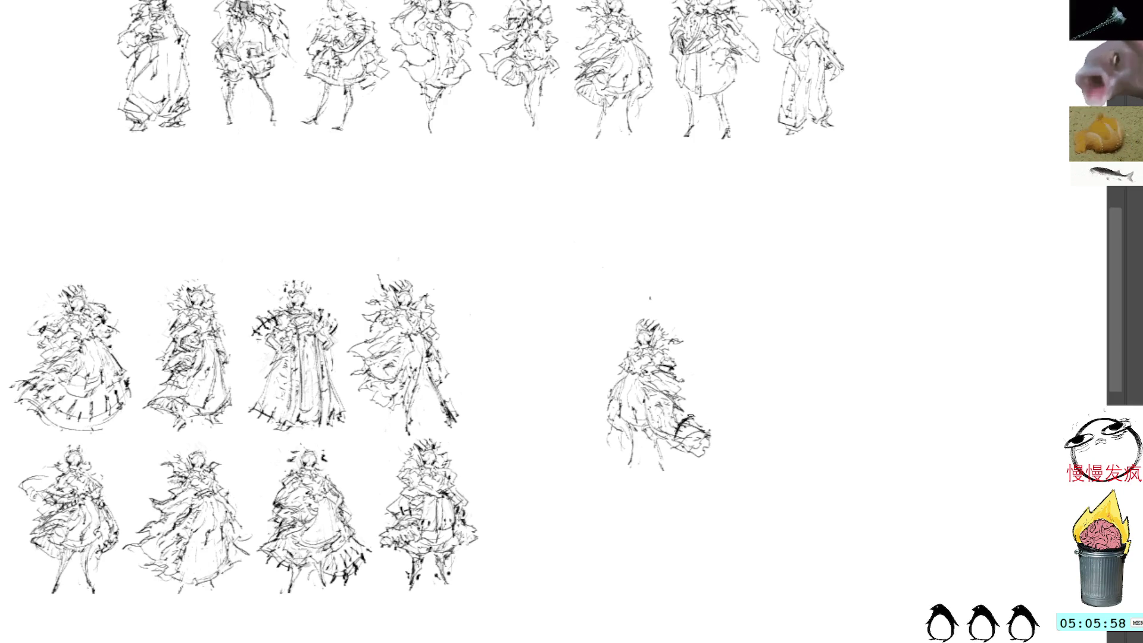
{"action": "mouse_move", "coordinate": [683, 425]}
{"action": "left_mouse_down"}
{"action": "mouse_move", "coordinate": [704, 421]}
{"action": "mouse_move", "coordinate": [693, 411]}
{"action": "left_mouse_up"}
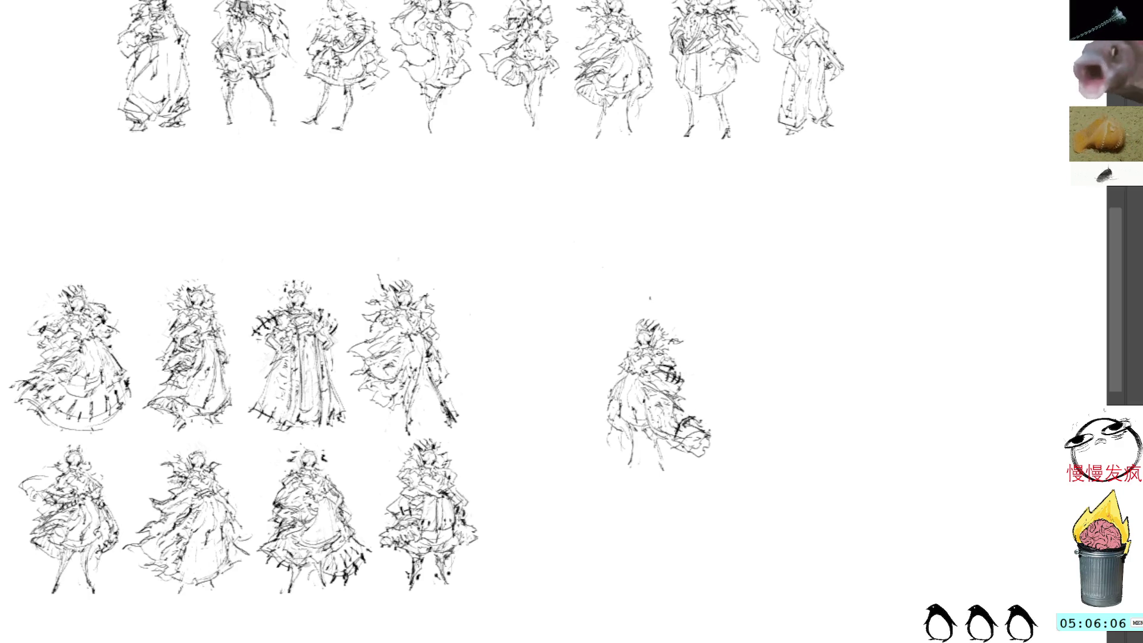
{"action": "mouse_move", "coordinate": [610, 365]}
{"action": "left_mouse_down"}
{"action": "mouse_move", "coordinate": [613, 384]}
{"action": "mouse_move", "coordinate": [600, 389]}
{"action": "mouse_move", "coordinate": [618, 388]}
{"action": "mouse_move", "coordinate": [606, 406]}
{"action": "left_mouse_up"}
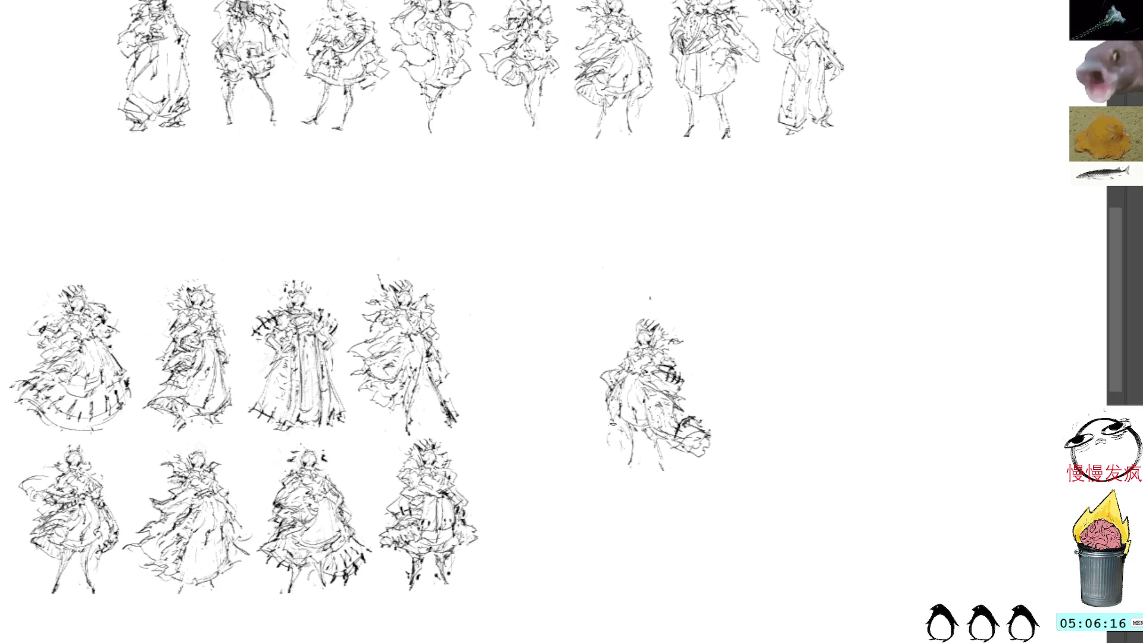
- Darken and define the lone figure's lower-left and lower-right skirt edges
{"action": "left_click_drag", "start_coordinate": [613, 438], "coordinate": [596, 442]}
{"action": "mouse_move", "coordinate": [676, 402]}
{"action": "left_mouse_down"}
{"action": "mouse_move", "coordinate": [686, 413]}
{"action": "mouse_move", "coordinate": [677, 458]}
{"action": "mouse_move", "coordinate": [712, 449]}
{"action": "left_mouse_up"}
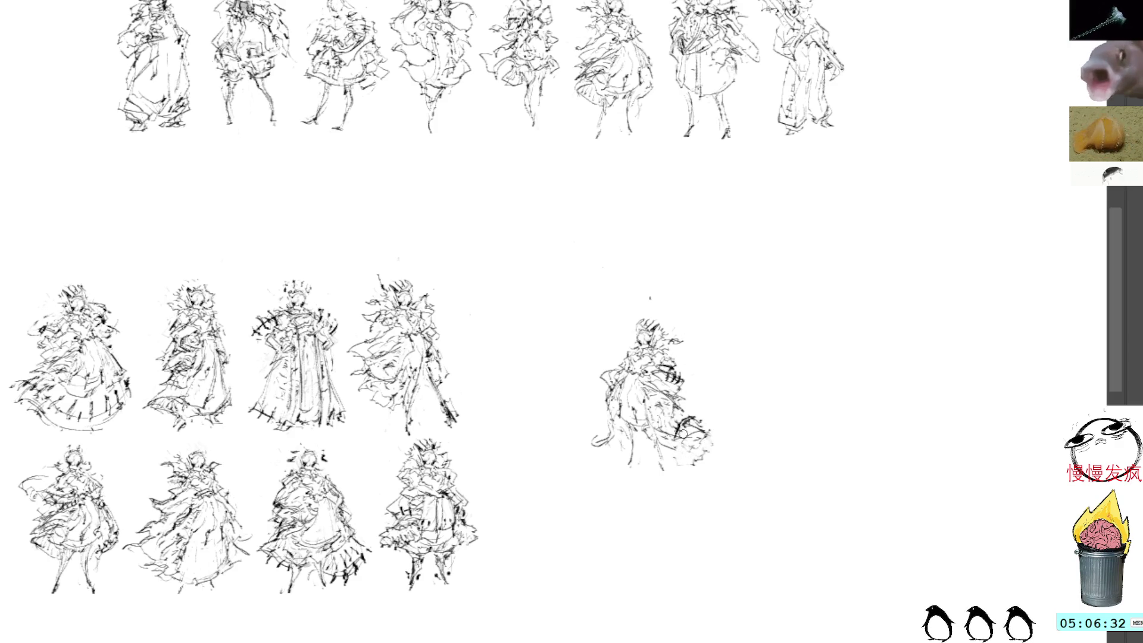
{"action": "mouse_move", "coordinate": [680, 431]}
{"action": "left_mouse_down"}
{"action": "mouse_move", "coordinate": [684, 451]}
{"action": "mouse_move", "coordinate": [705, 462]}
{"action": "mouse_move", "coordinate": [713, 443]}
{"action": "left_mouse_up"}
{"action": "mouse_move", "coordinate": [614, 438]}
{"action": "left_mouse_down"}
{"action": "mouse_move", "coordinate": [591, 452]}
{"action": "mouse_move", "coordinate": [626, 454]}
{"action": "mouse_move", "coordinate": [585, 456]}
{"action": "mouse_move", "coordinate": [621, 470]}
{"action": "mouse_move", "coordinate": [627, 461]}
{"action": "left_mouse_up"}
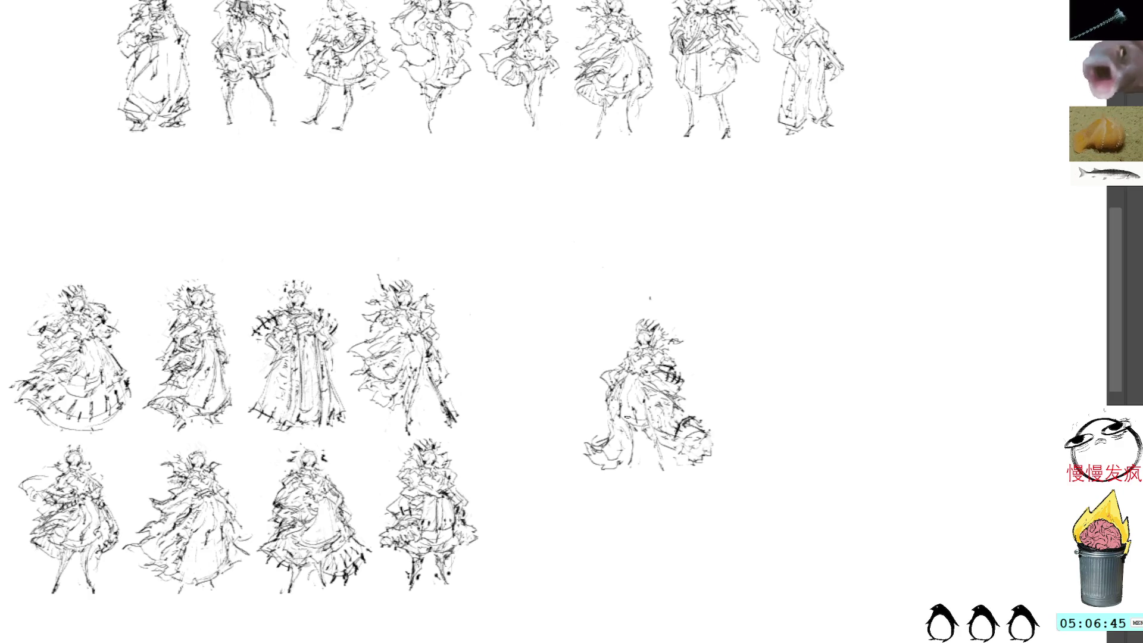
{"action": "left_click_drag", "start_coordinate": [599, 432], "coordinate": [619, 447]}
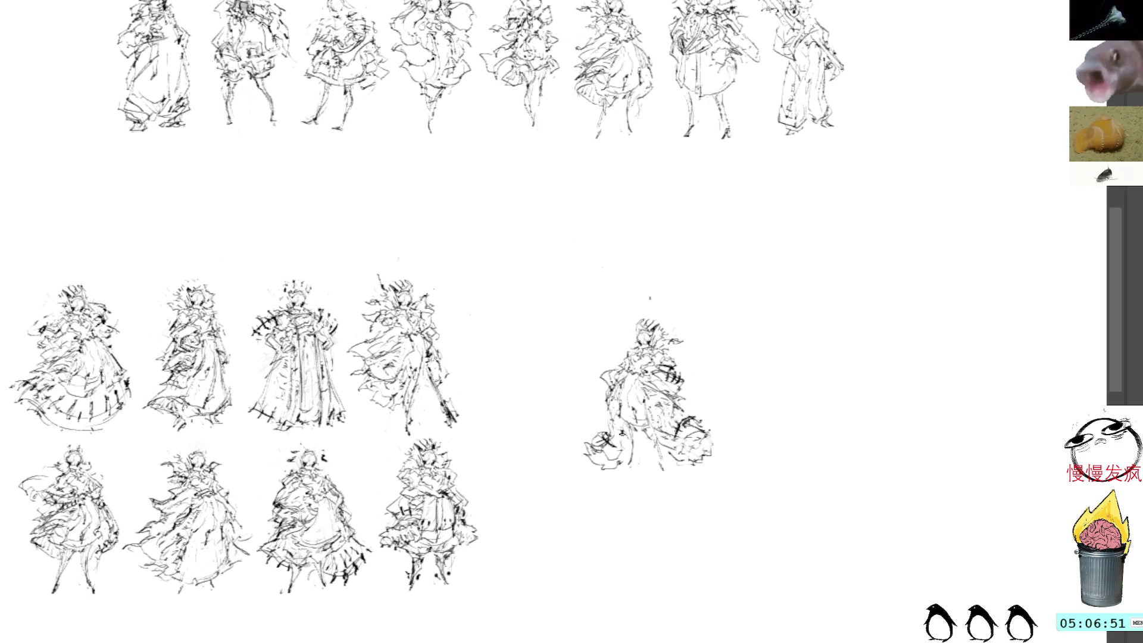
{"action": "left_click_drag", "start_coordinate": [624, 407], "coordinate": [618, 447]}
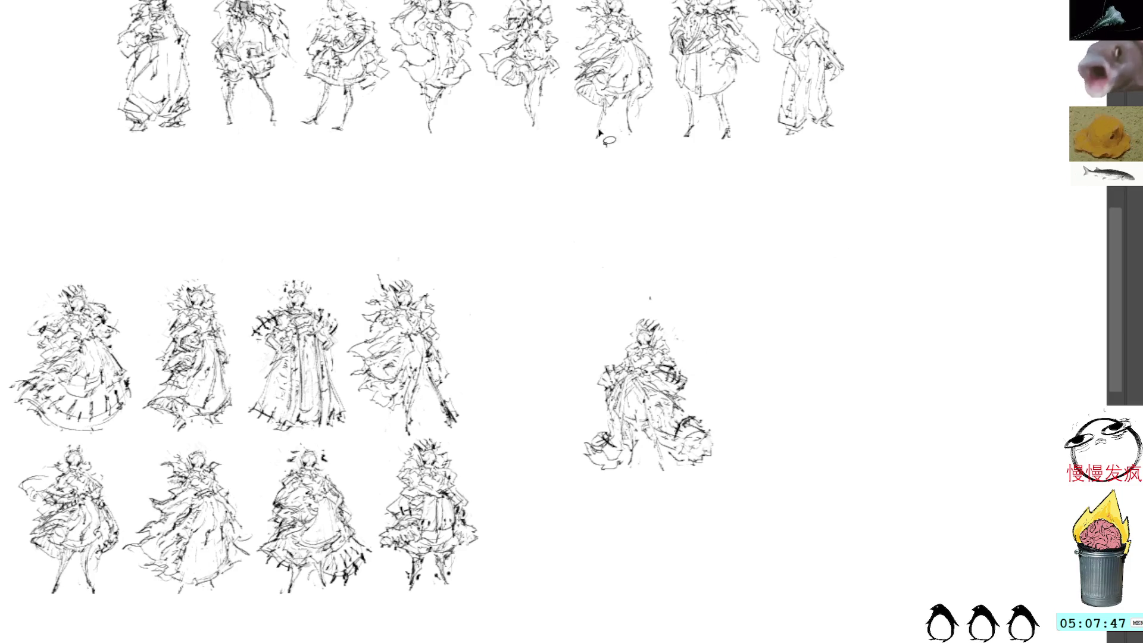
- Delete the stray strokes at the figure's feet and add short strokes on its right side
{"action": "left_click_drag", "start_coordinate": [600, 439], "coordinate": [619, 473]}
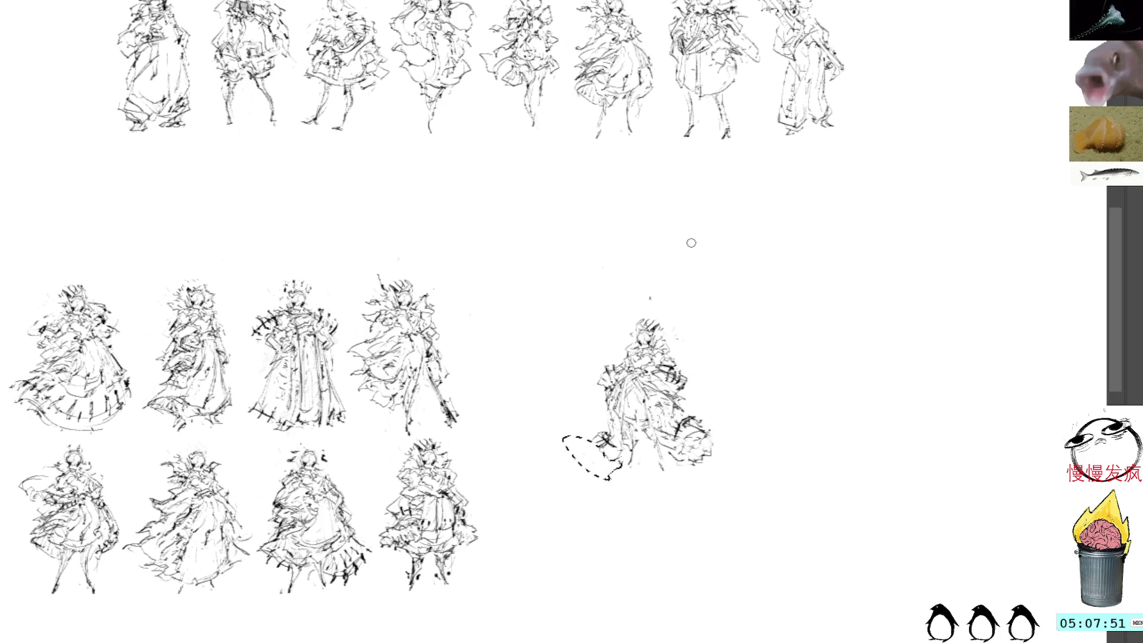
{"action": "key", "text": "ctrl+d"}
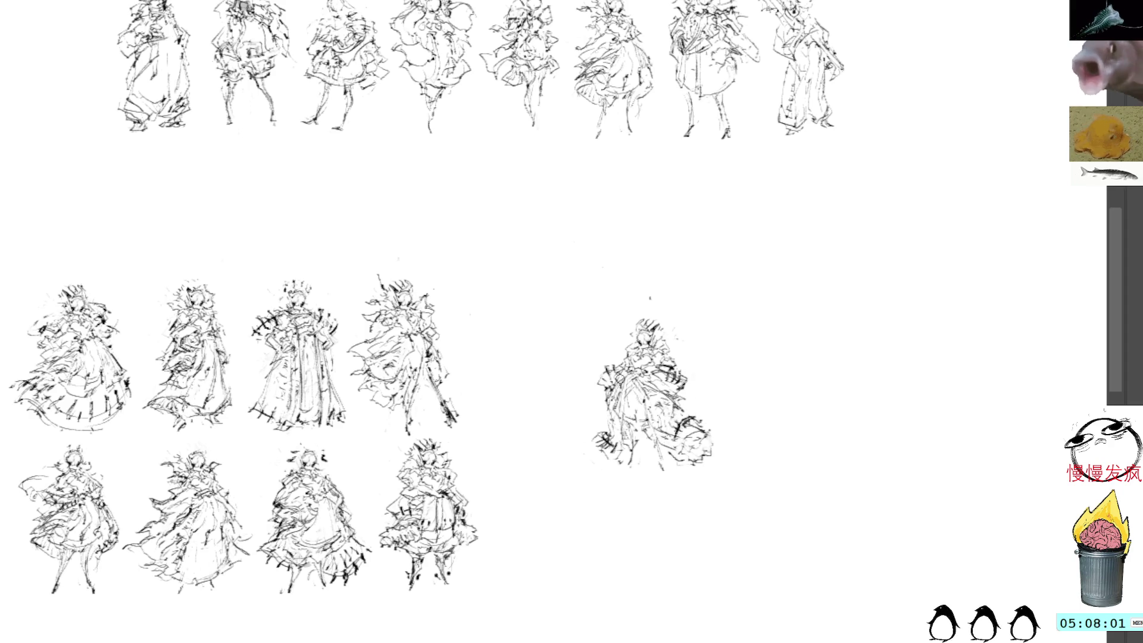
{"action": "mouse_move", "coordinate": [684, 416]}
{"action": "left_mouse_down"}
{"action": "mouse_move", "coordinate": [713, 404]}
{"action": "mouse_move", "coordinate": [703, 438]}
{"action": "left_mouse_up"}
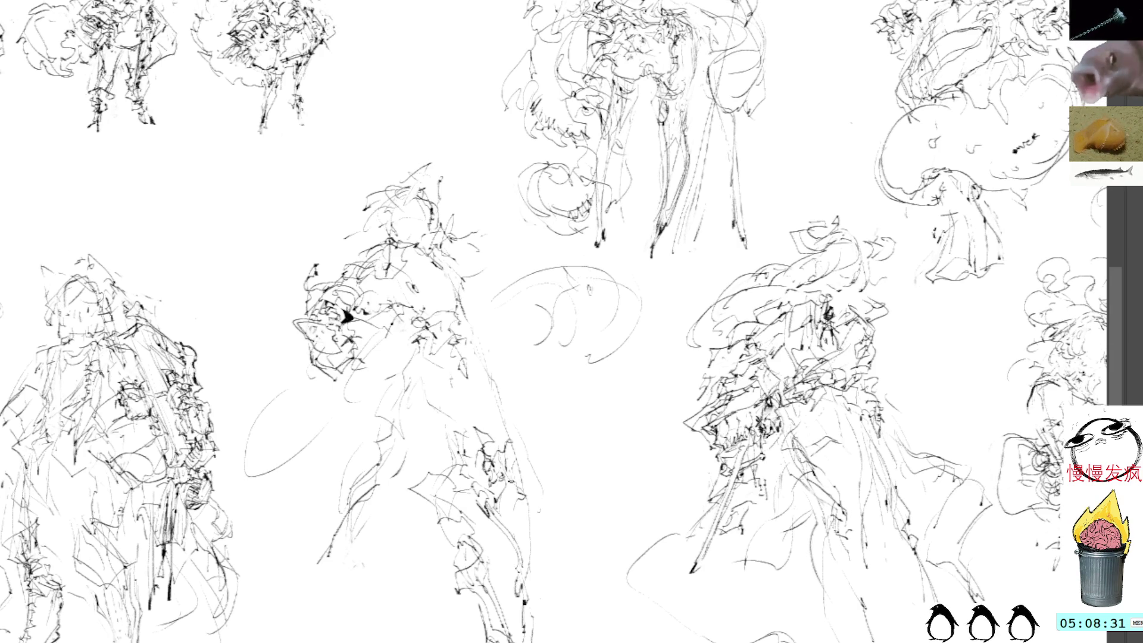
- Add dark strokes to the leaning gestural figure's lower body and recenter the view
{"action": "left_click_drag", "start_coordinate": [506, 506], "coordinate": [524, 534]}
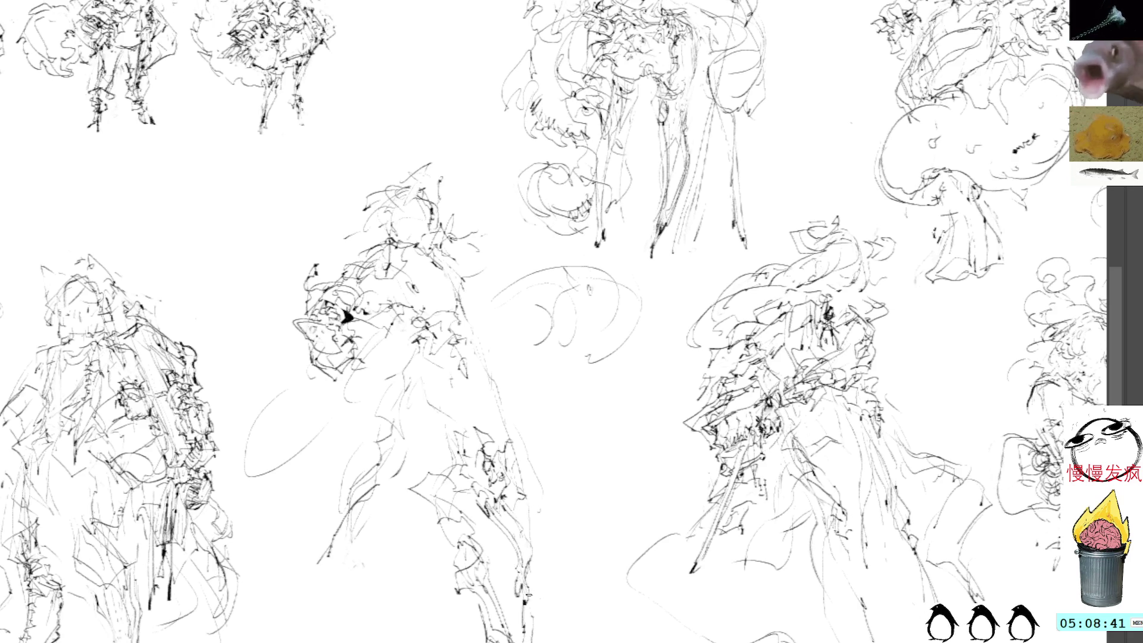
{"action": "mouse_move", "coordinate": [538, 571]}
{"action": "left_mouse_down"}
{"action": "mouse_move", "coordinate": [531, 469]}
{"action": "mouse_move", "coordinate": [516, 444]}
{"action": "mouse_move", "coordinate": [539, 488]}
{"action": "mouse_move", "coordinate": [537, 578]}
{"action": "left_mouse_up"}
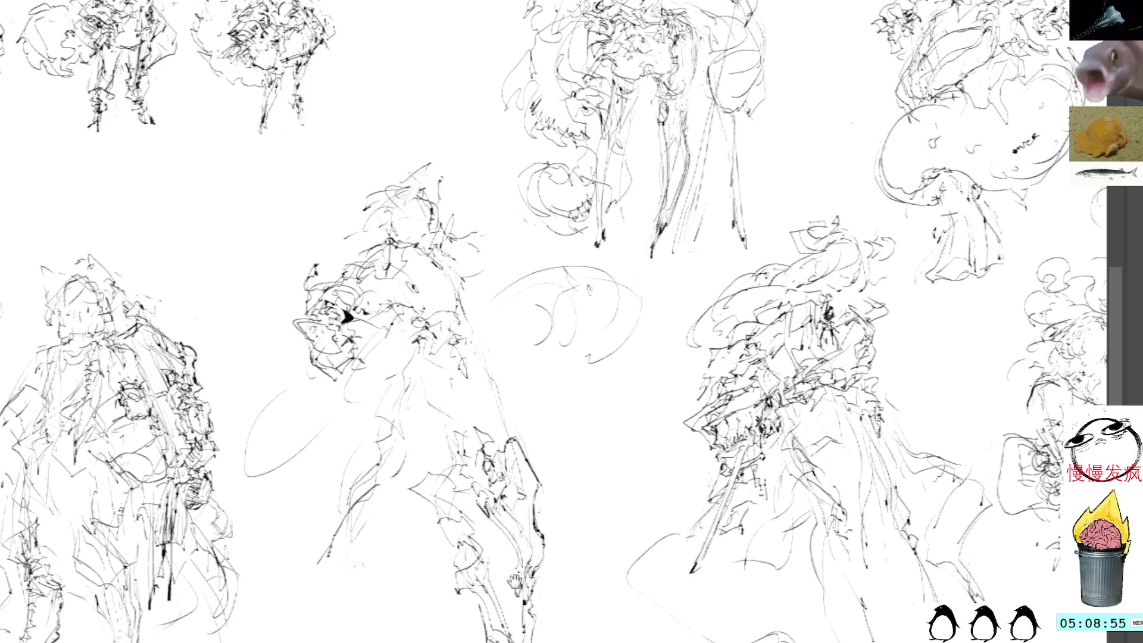
{"action": "left_click_drag", "start_coordinate": [495, 637], "coordinate": [543, 527]}
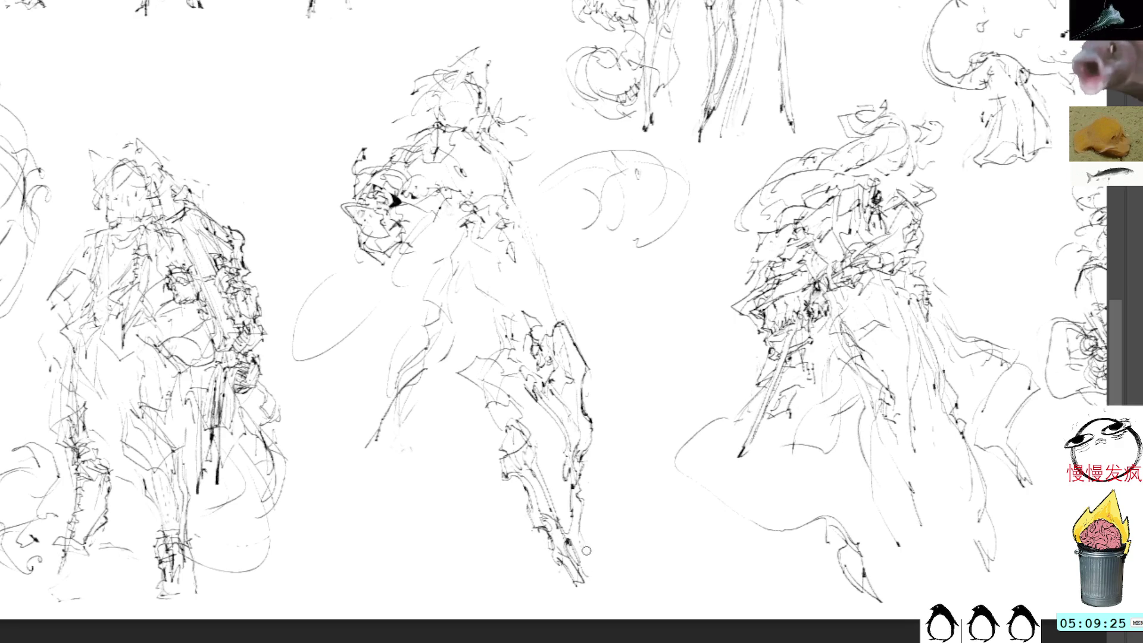
- Add short dark strokes and tiny pen marks around the central figure's lower body
{"action": "mouse_move", "coordinate": [582, 534]}
{"action": "left_mouse_down"}
{"action": "mouse_move", "coordinate": [590, 576]}
{"action": "mouse_move", "coordinate": [585, 500]}
{"action": "mouse_move", "coordinate": [585, 550]}
{"action": "left_mouse_up"}
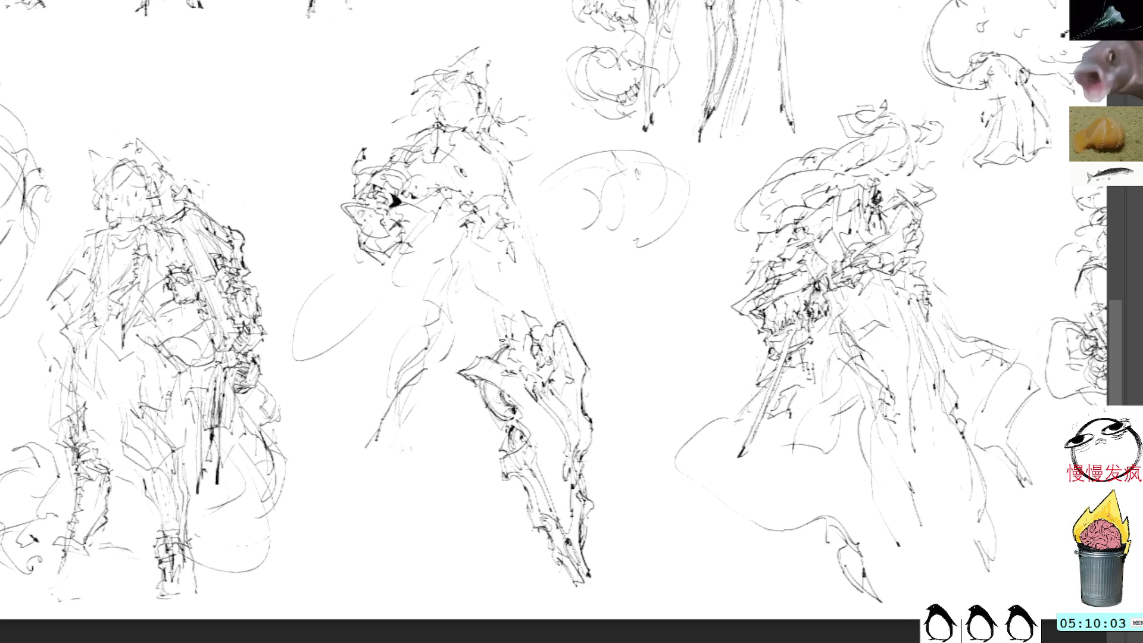
{"action": "mouse_move", "coordinate": [504, 342]}
{"action": "left_mouse_down"}
{"action": "mouse_move", "coordinate": [490, 332]}
{"action": "mouse_move", "coordinate": [530, 362]}
{"action": "left_mouse_up"}
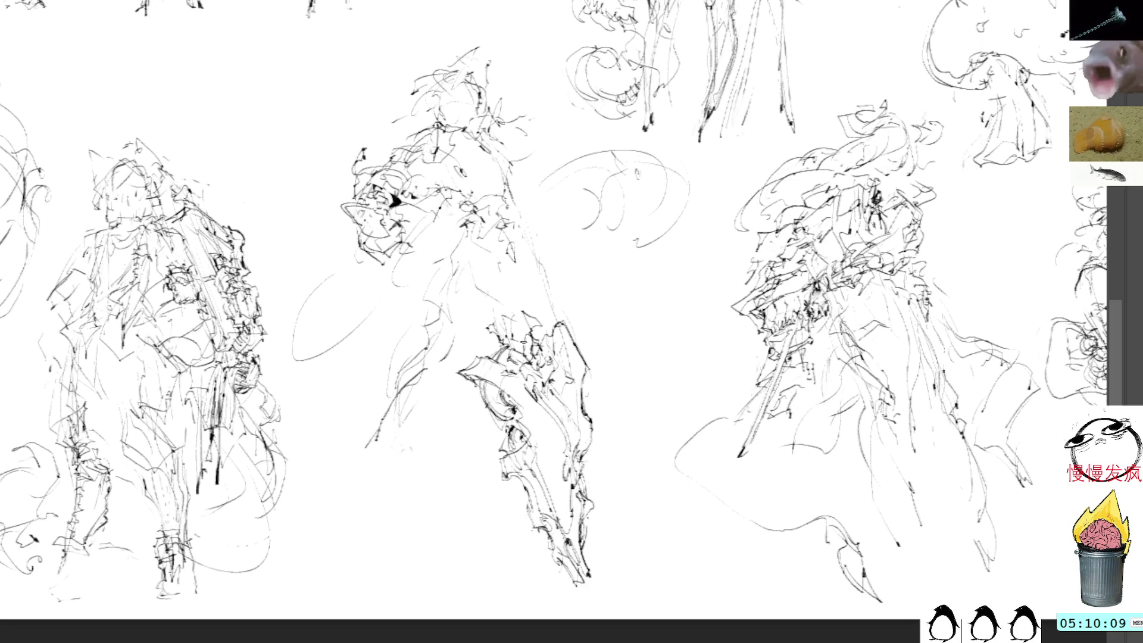
{"action": "left_click_drag", "start_coordinate": [534, 341], "coordinate": [521, 332]}
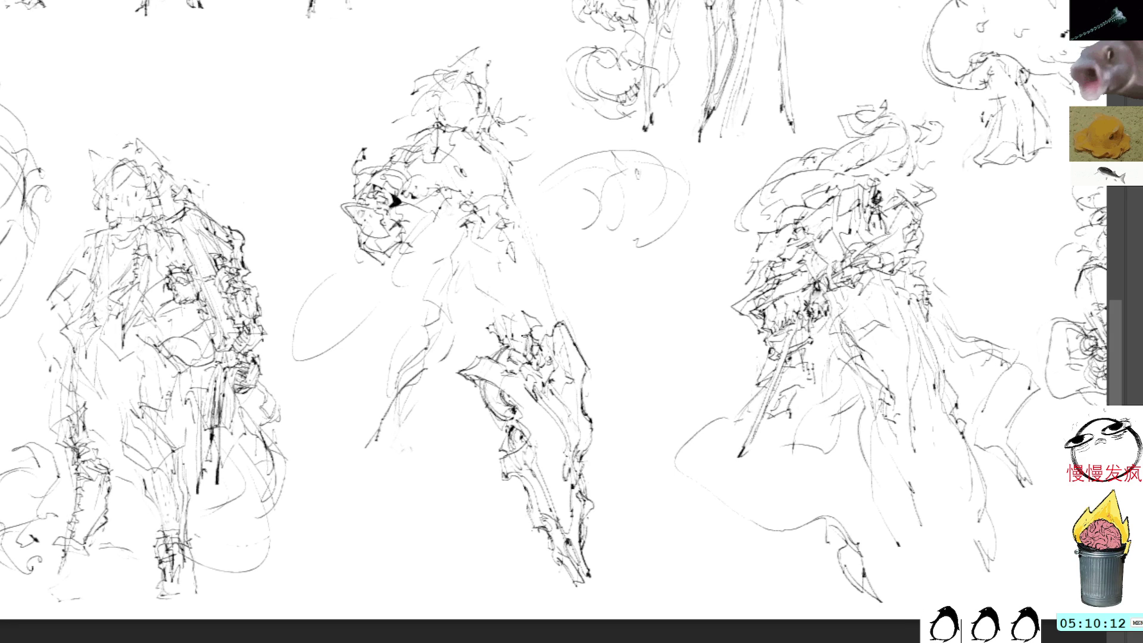
{"action": "left_click_drag", "start_coordinate": [516, 376], "coordinate": [531, 393]}
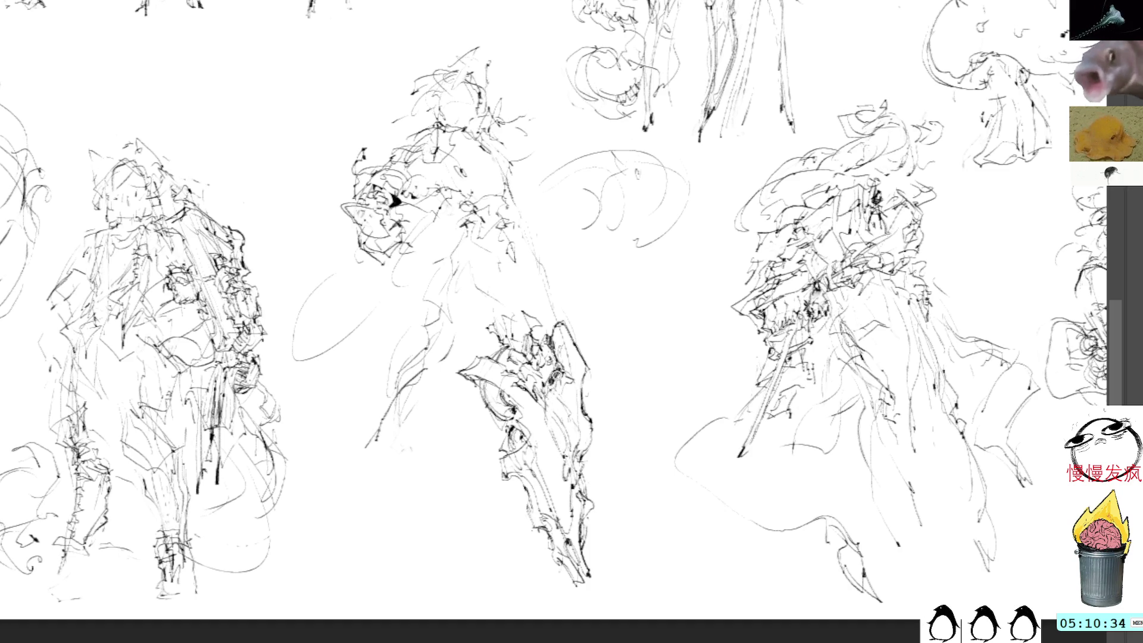
{"action": "left_click_drag", "start_coordinate": [515, 399], "coordinate": [538, 417]}
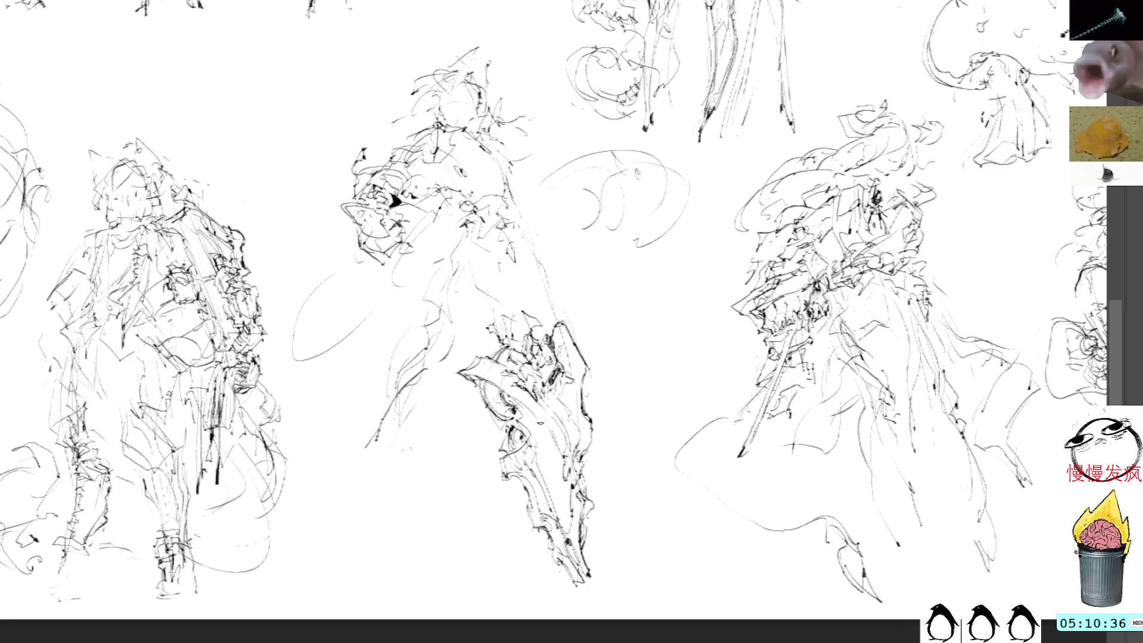
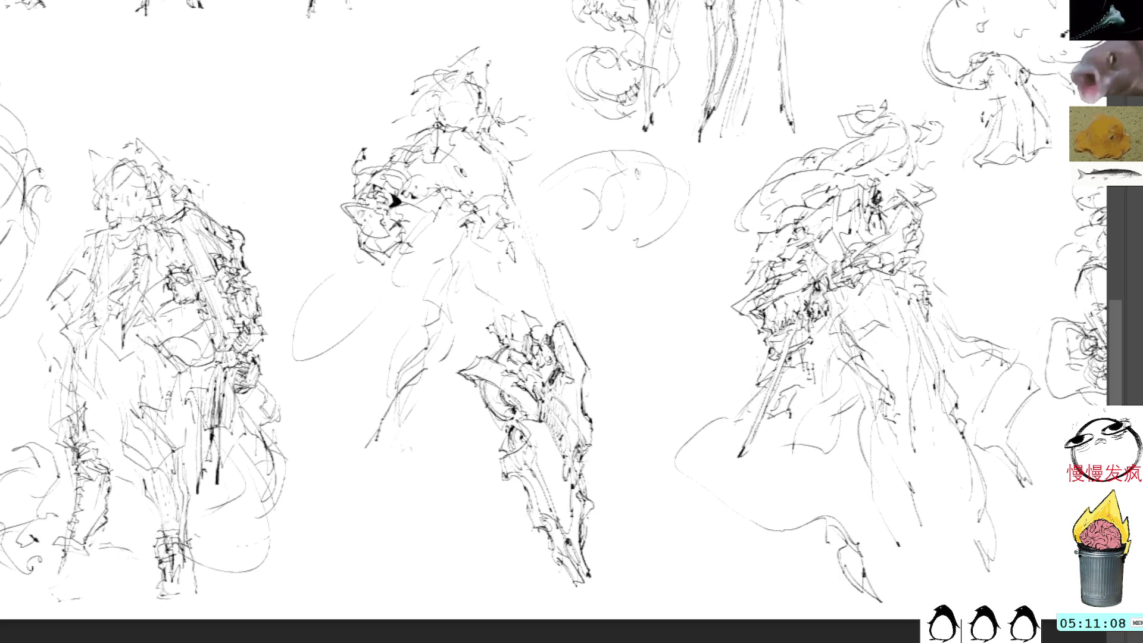
- Shift the view across the sheet and brush a few small strokes atop the middle figure
{"action": "left_click_drag", "start_coordinate": [608, 258], "coordinate": [635, 337]}
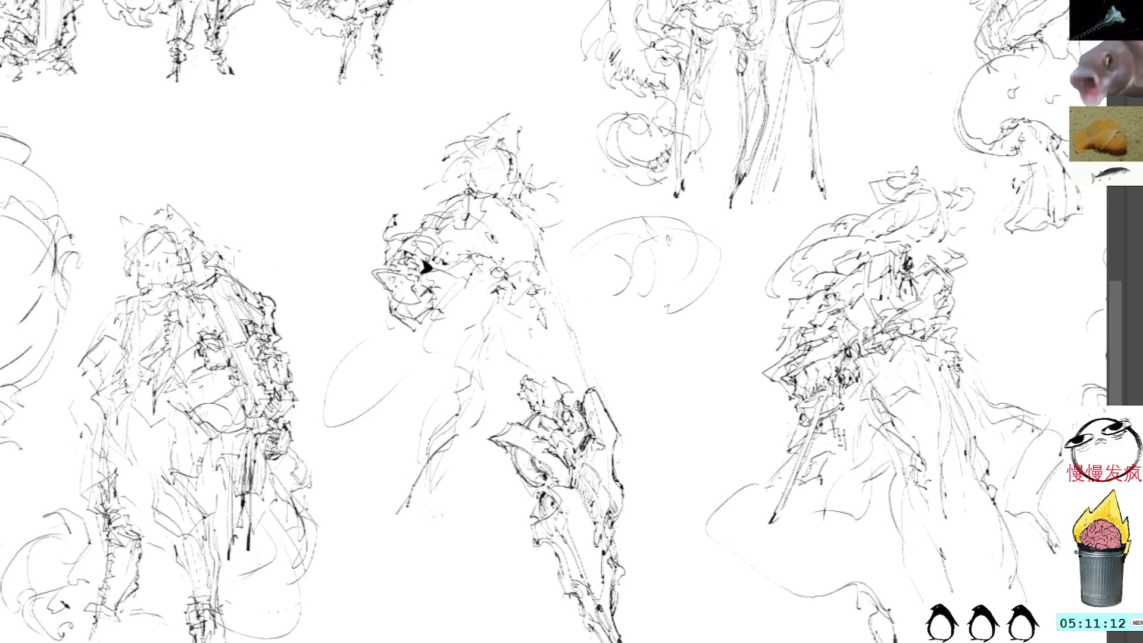
{"action": "left_click_drag", "start_coordinate": [565, 361], "coordinate": [531, 376]}
{"action": "left_click_drag", "start_coordinate": [541, 358], "coordinate": [530, 369]}
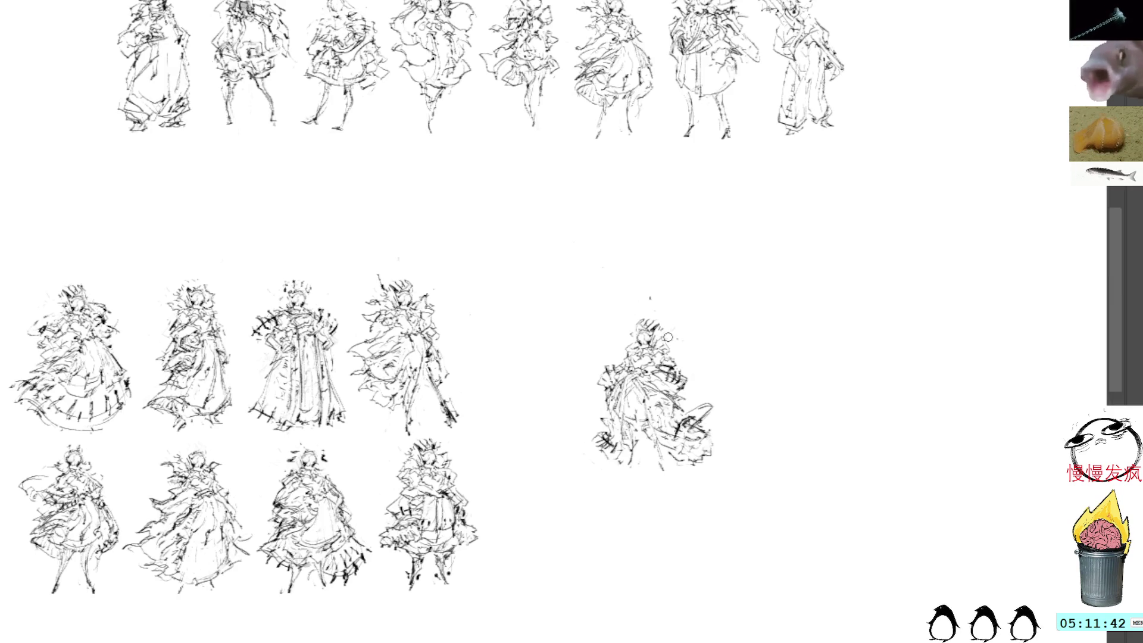
- Lasso the lone figure beside the rows and start Free Transform (Ctrl+T) on it
{"action": "left_click_drag", "start_coordinate": [668, 302], "coordinate": [683, 288]}
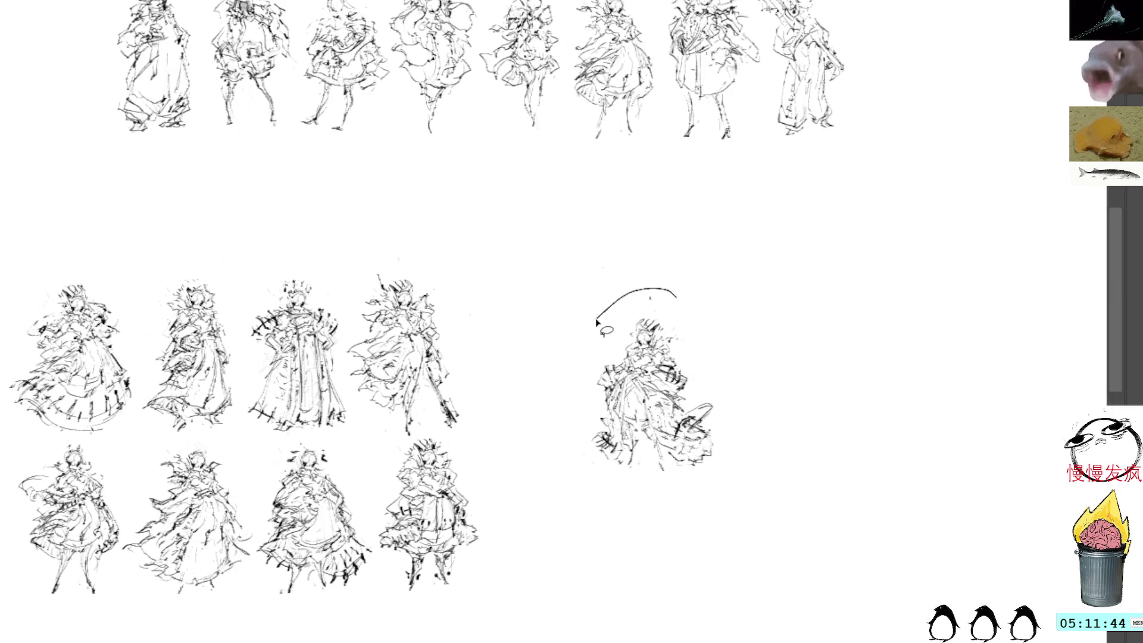
{"action": "key", "text": "ctrl+t"}
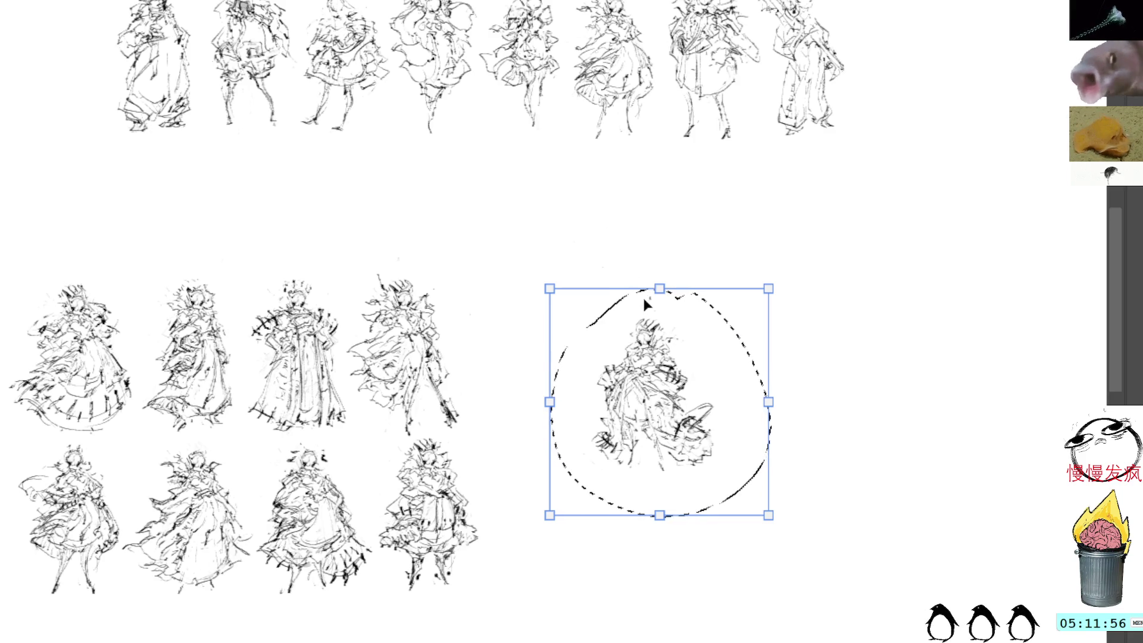
- Drop the figure at the end of the bottom row, paste a new figure to its right and start stroking it
{"action": "mouse_move", "coordinate": [665, 358]}
{"action": "left_mouse_down"}
{"action": "mouse_move", "coordinate": [560, 326]}
{"action": "mouse_move", "coordinate": [561, 489]}
{"action": "left_mouse_up"}
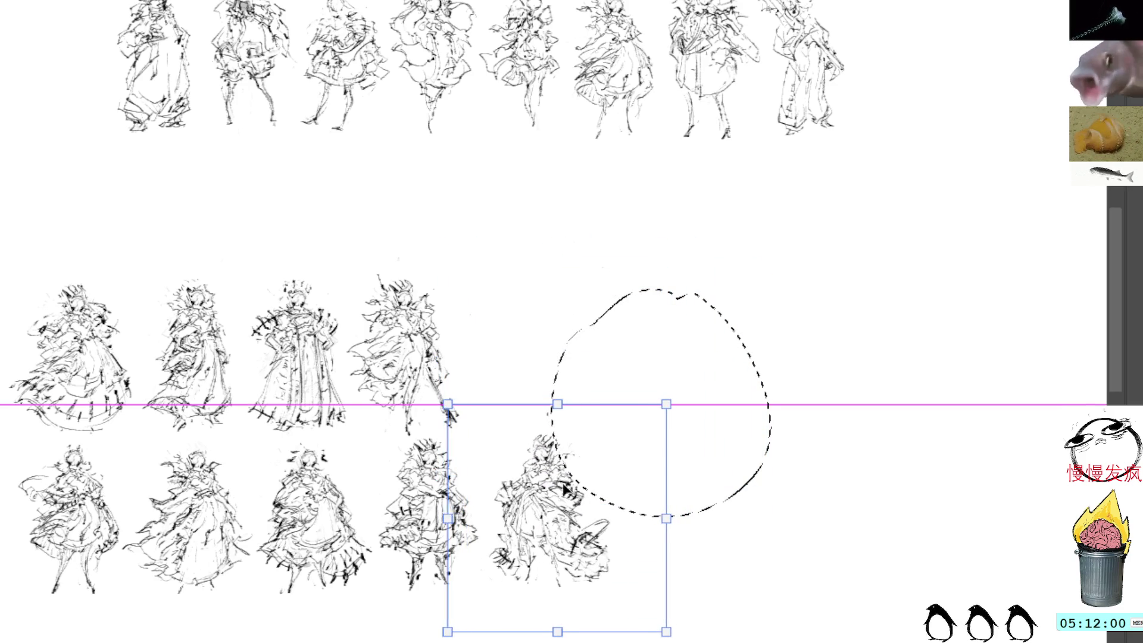
{"action": "key", "text": "Return"}
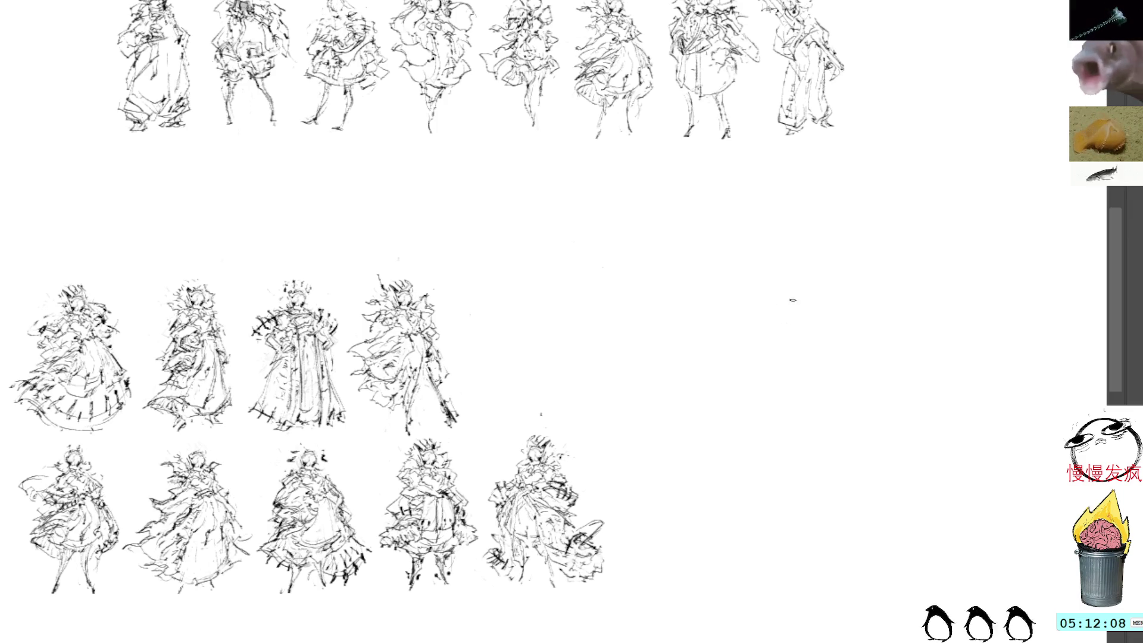
{"action": "key", "text": "ctrl+v"}
{"action": "mouse_move", "coordinate": [693, 398]}
{"action": "left_mouse_down"}
{"action": "mouse_move", "coordinate": [727, 424]}
{"action": "mouse_move", "coordinate": [754, 425]}
{"action": "mouse_move", "coordinate": [767, 402]}
{"action": "left_mouse_up"}
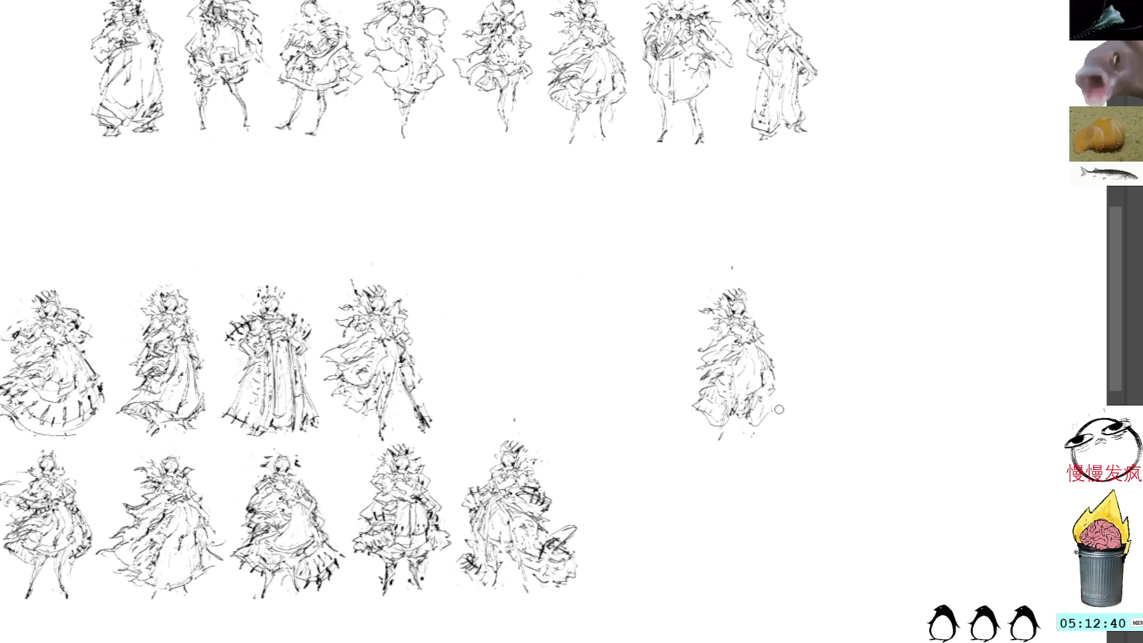
- Lengthen the right figure's skirt hem and sketch two curved lines to its left
{"action": "mouse_move", "coordinate": [746, 420]}
{"action": "left_mouse_down"}
{"action": "mouse_move", "coordinate": [778, 415]}
{"action": "mouse_move", "coordinate": [775, 393]}
{"action": "left_mouse_up"}
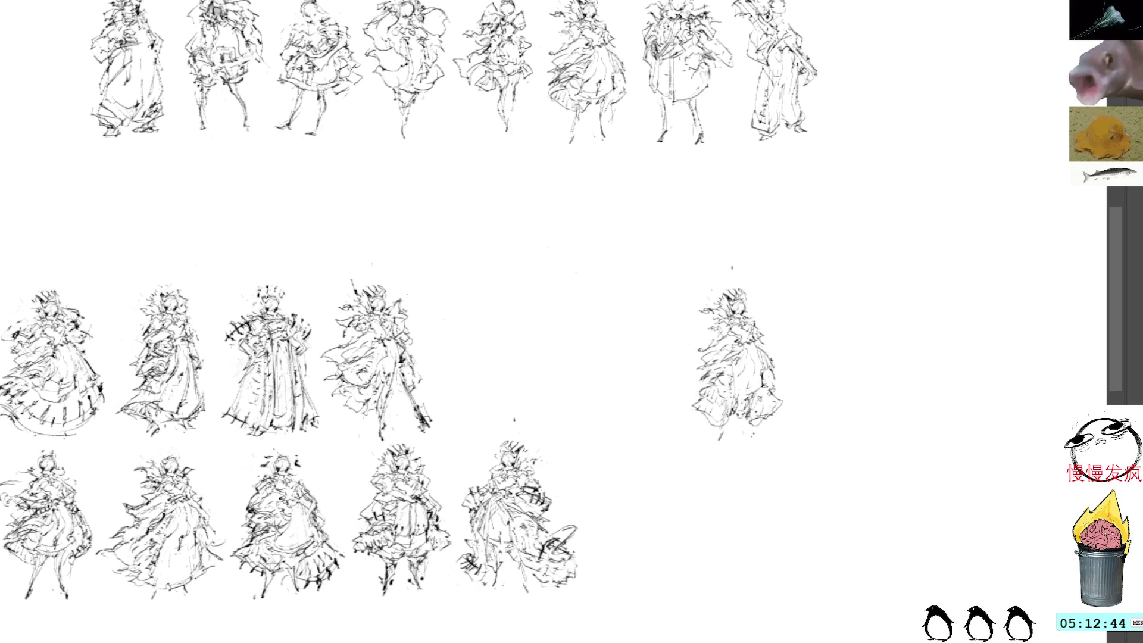
{"action": "mouse_move", "coordinate": [777, 396]}
{"action": "left_mouse_down"}
{"action": "mouse_move", "coordinate": [783, 379]}
{"action": "mouse_move", "coordinate": [767, 375]}
{"action": "left_mouse_up"}
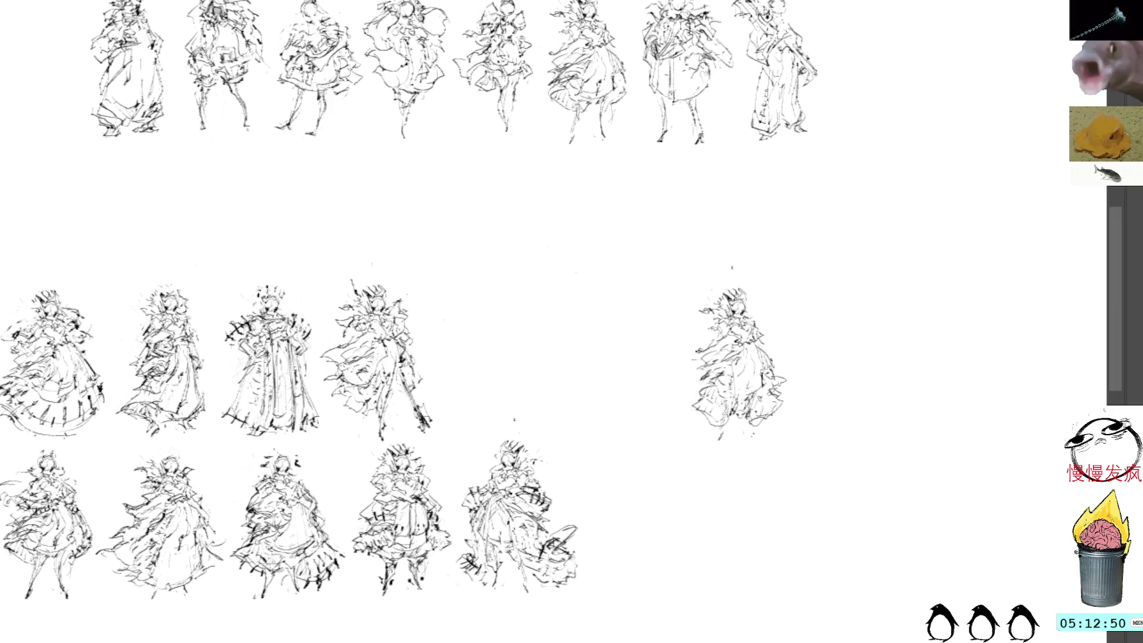
{"action": "left_click_drag", "start_coordinate": [724, 297], "coordinate": [715, 374]}
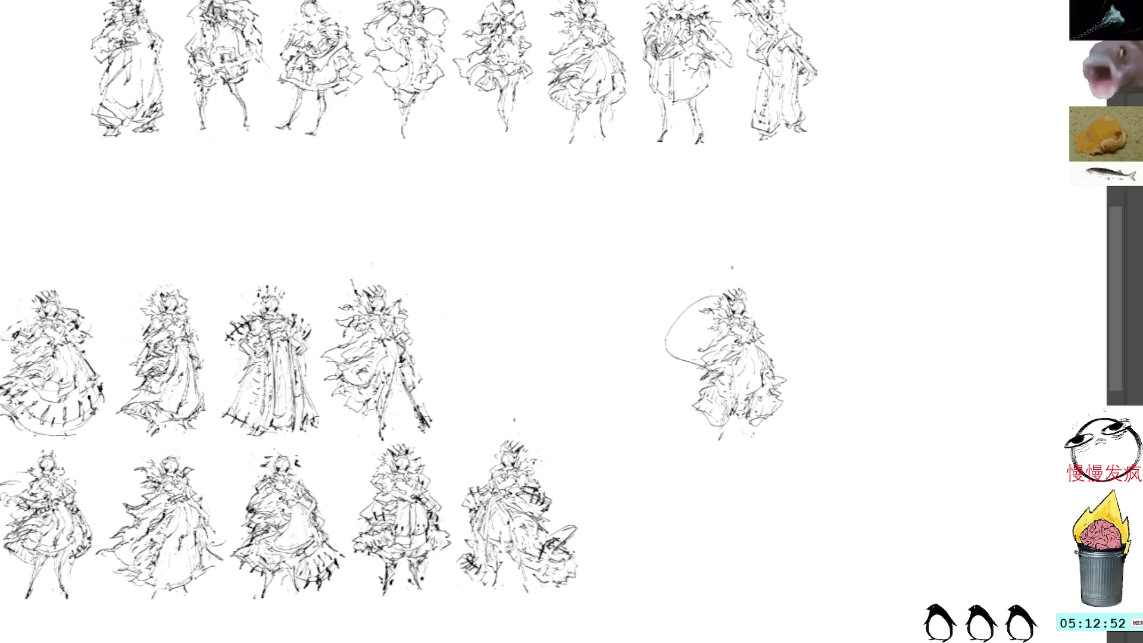
{"action": "left_click_drag", "start_coordinate": [721, 290], "coordinate": [723, 368]}
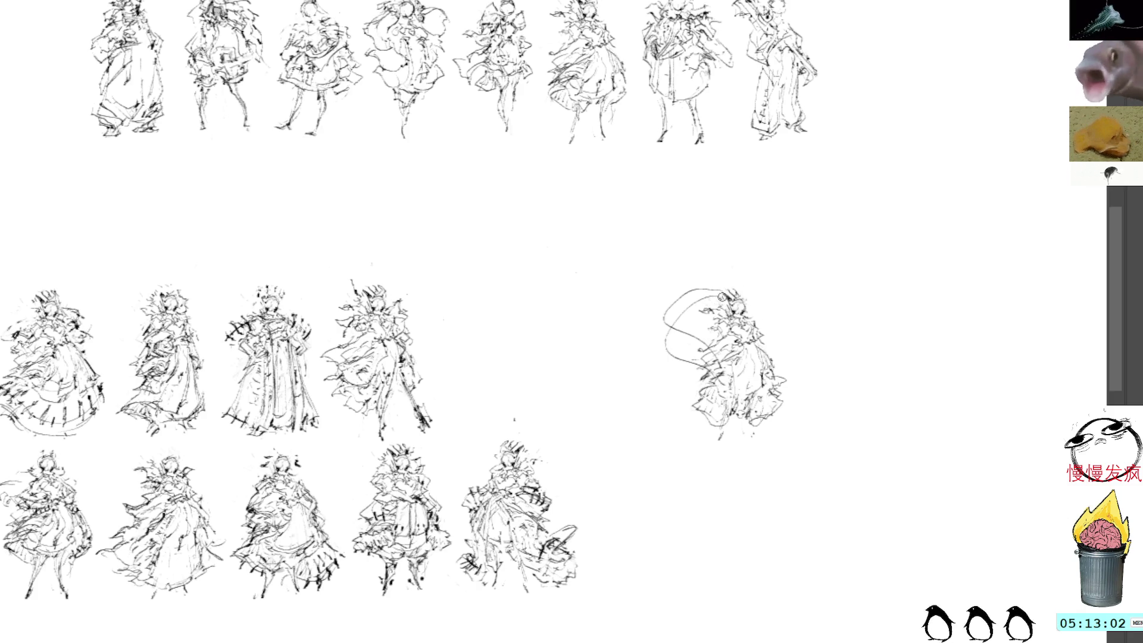
- Sweep curves from the head down the figure's right side and darken strokes near the head
{"action": "mouse_move", "coordinate": [743, 289]}
{"action": "left_mouse_down"}
{"action": "mouse_move", "coordinate": [764, 371]}
{"action": "mouse_move", "coordinate": [777, 369]}
{"action": "left_mouse_up"}
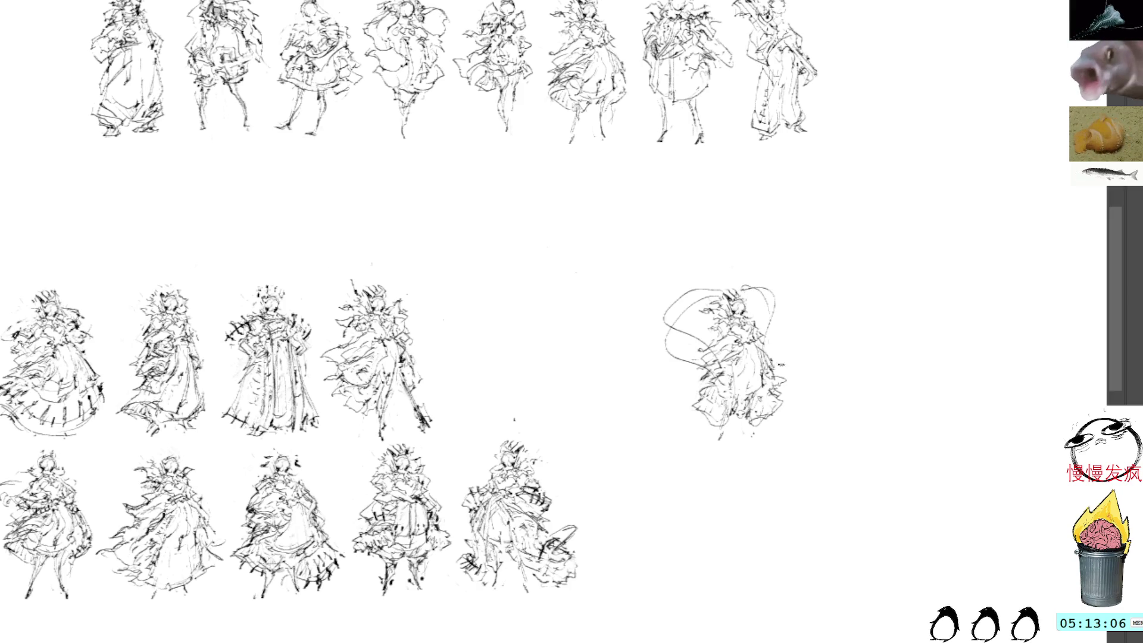
{"action": "left_click_drag", "start_coordinate": [782, 305], "coordinate": [761, 375]}
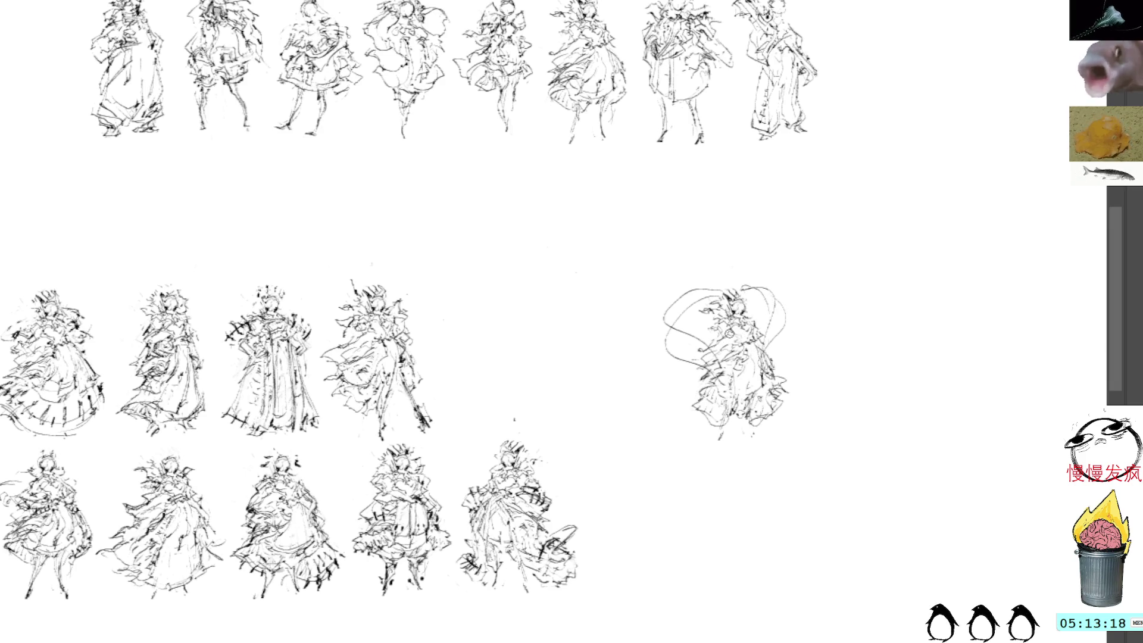
{"action": "left_click_drag", "start_coordinate": [714, 300], "coordinate": [696, 320]}
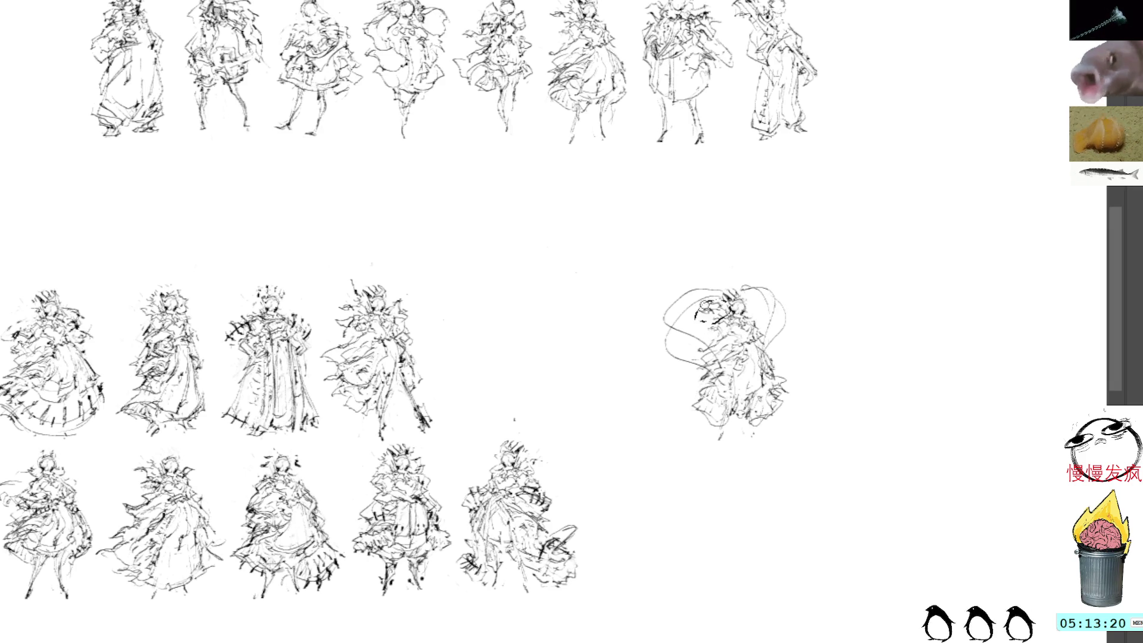
- Undo the head strokes, then flip the right-hand sketch horizontally and commit it
{"action": "key", "text": "ctrl+z"}
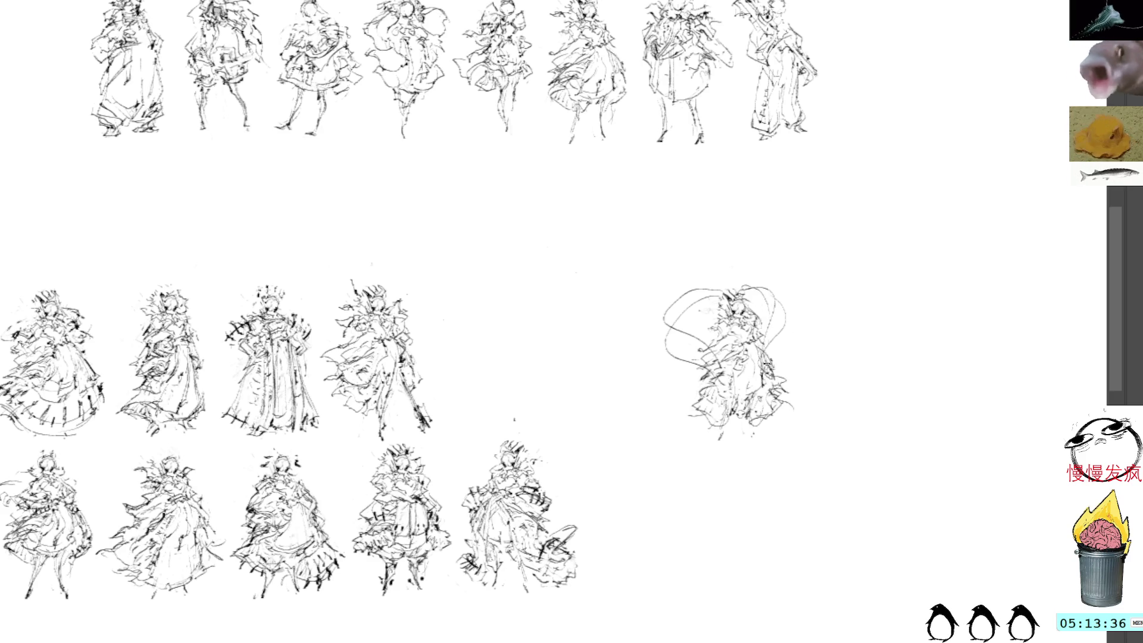
{"action": "left_click", "coordinate": [702, 337]}
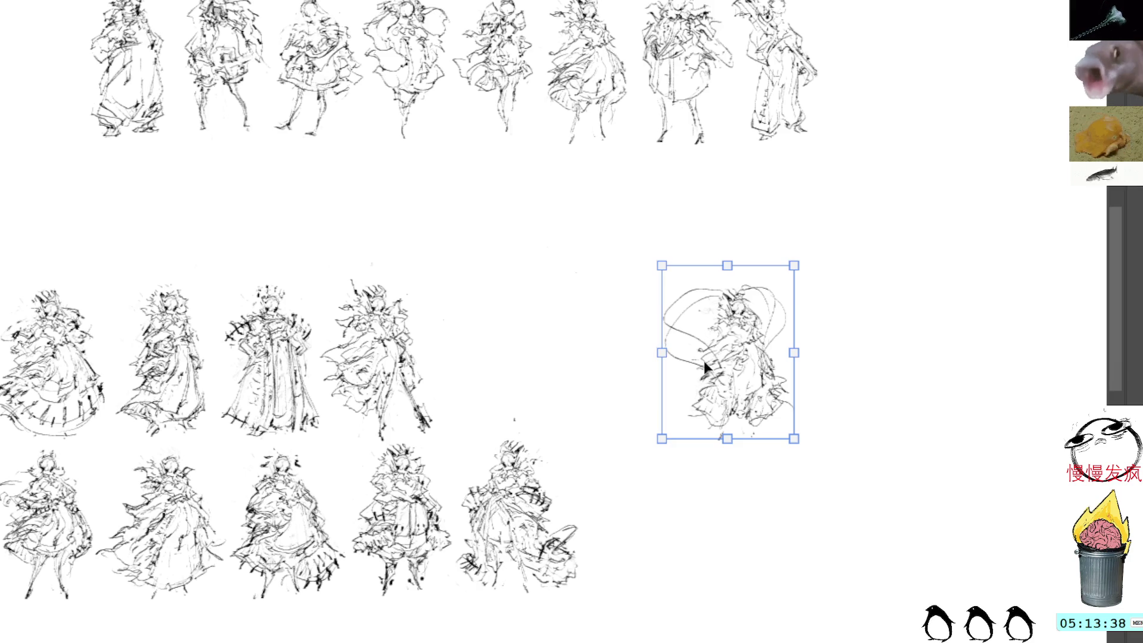
{"action": "key", "text": "h"}
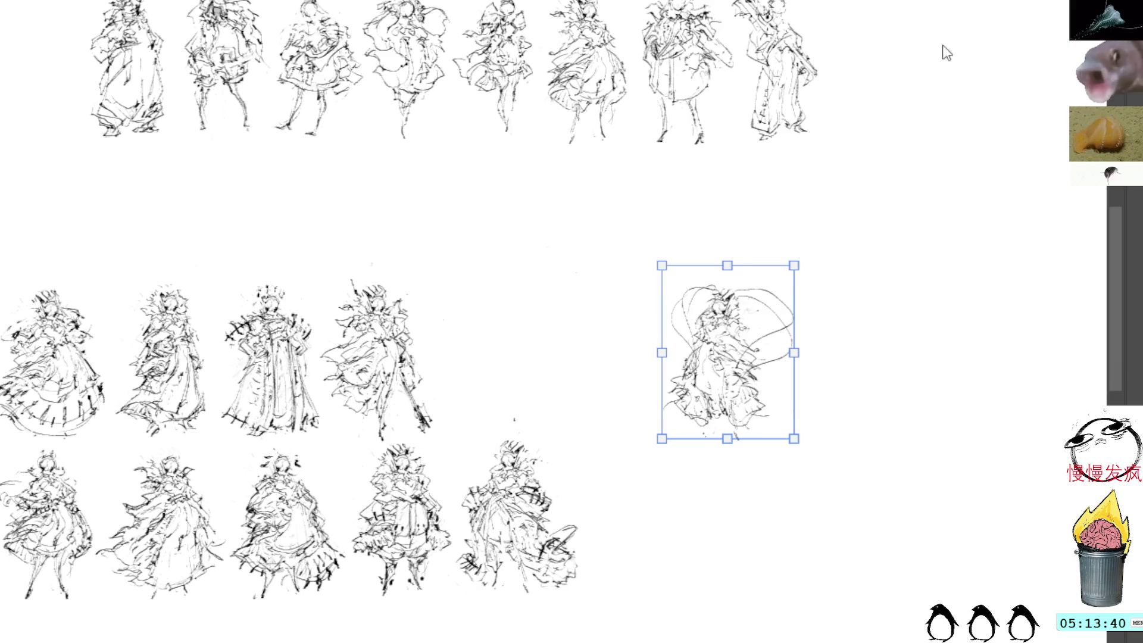
{"action": "key", "text": "Return"}
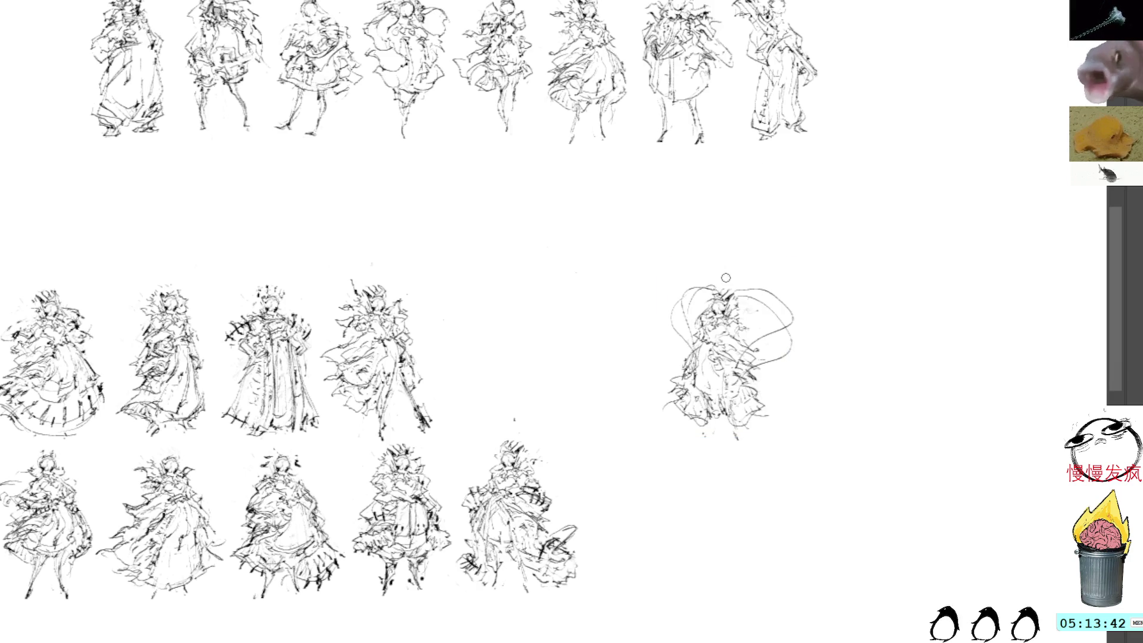
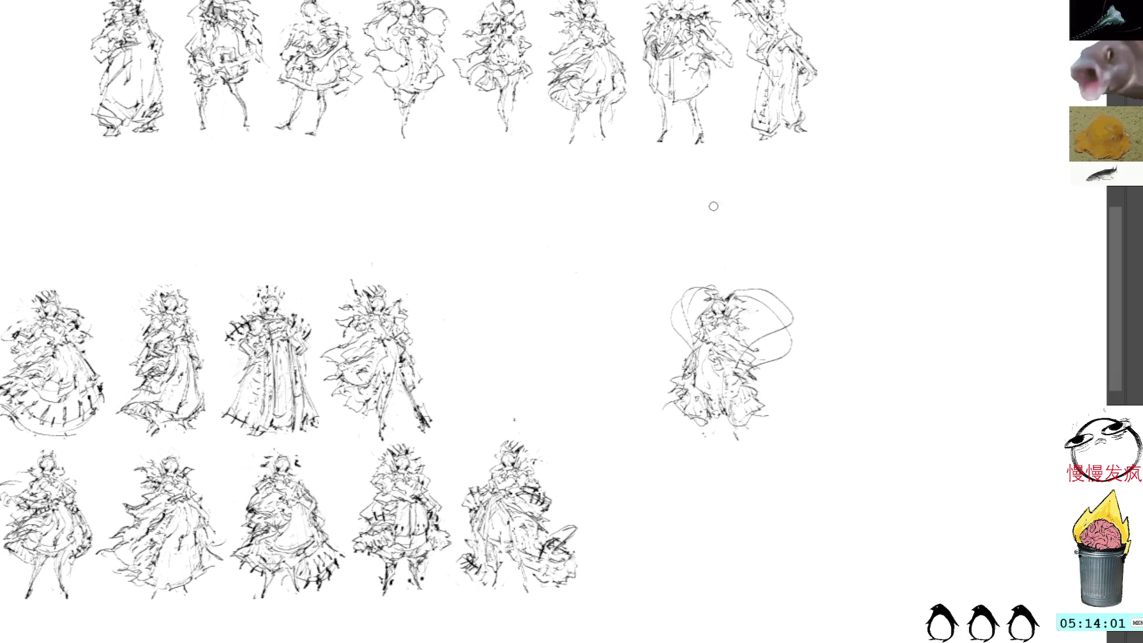
- Add pencil strokes to the bottom and interior of the right-hand swirl-cloaked figure
{"action": "left_click_drag", "start_coordinate": [871, 289], "coordinate": [871, 327]}
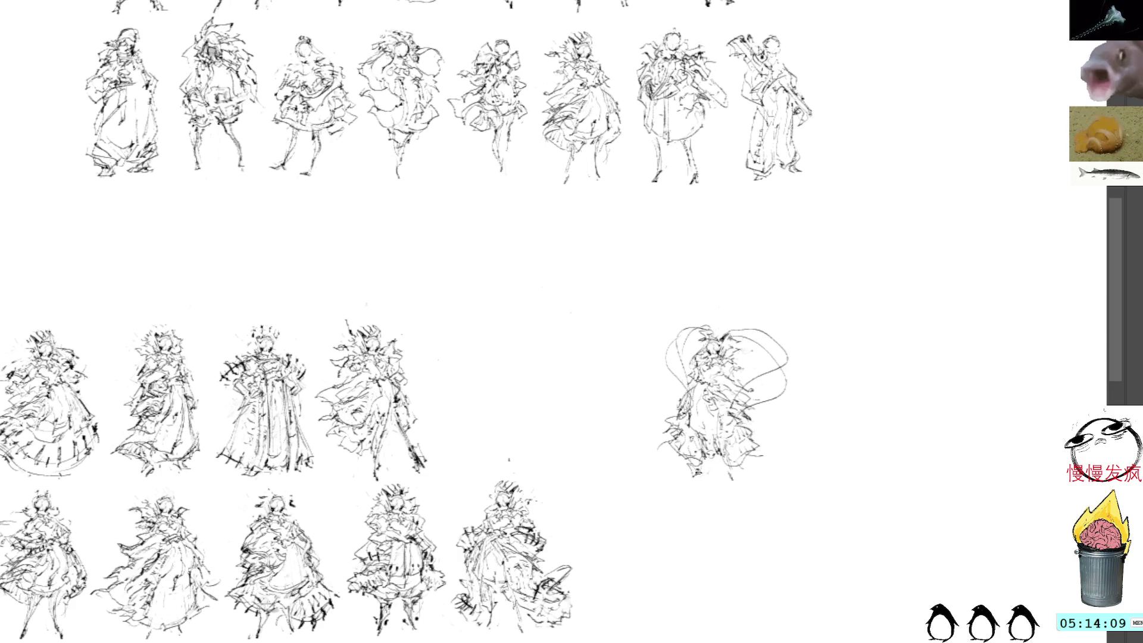
{"action": "mouse_move", "coordinate": [717, 459]}
{"action": "left_mouse_down"}
{"action": "mouse_move", "coordinate": [748, 470]}
{"action": "mouse_move", "coordinate": [741, 478]}
{"action": "left_mouse_up"}
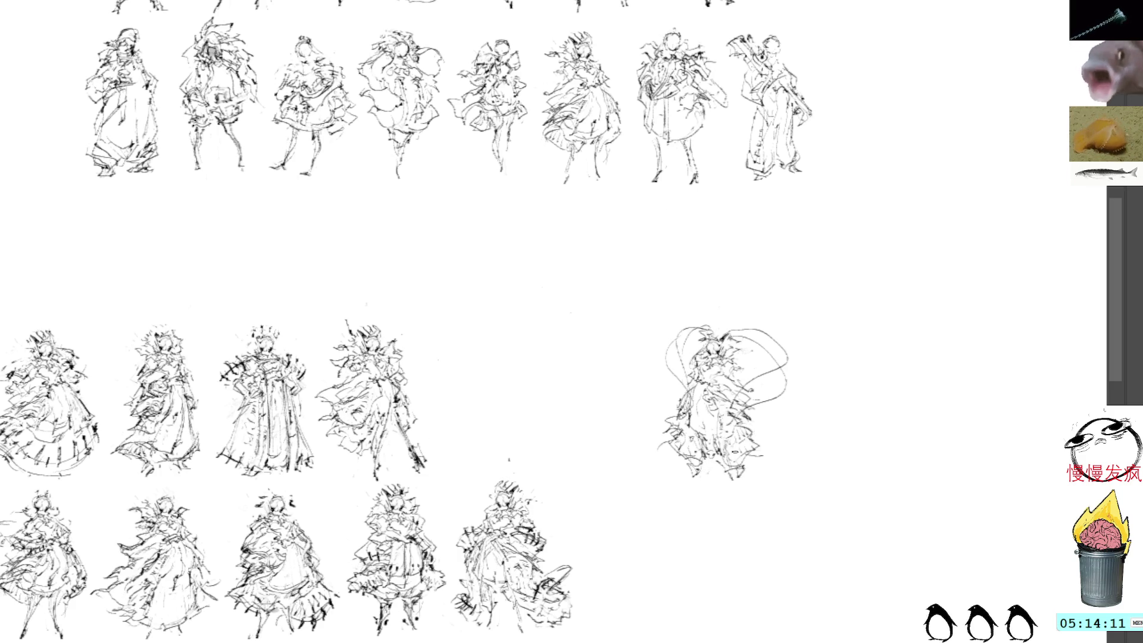
{"action": "mouse_move", "coordinate": [684, 416]}
{"action": "left_mouse_down"}
{"action": "mouse_move", "coordinate": [701, 431]}
{"action": "mouse_move", "coordinate": [711, 411]}
{"action": "mouse_move", "coordinate": [726, 439]}
{"action": "mouse_move", "coordinate": [717, 415]}
{"action": "left_mouse_up"}
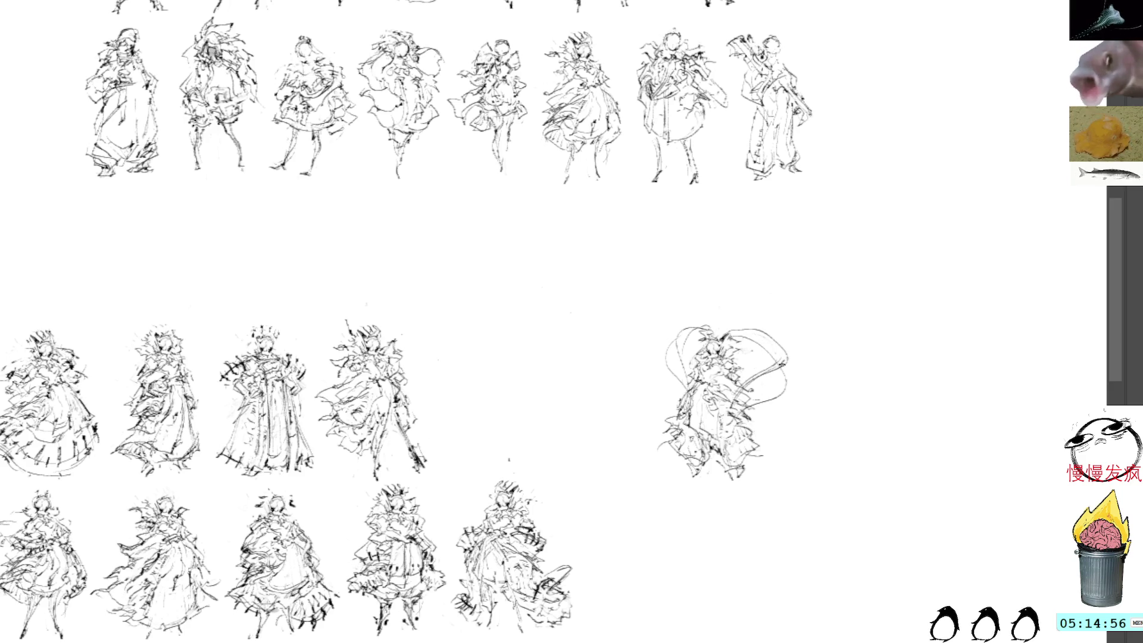
- Free-transform the lone sketch left and down so it lines up at the end of the middle row
{"action": "key", "text": "ctrl+t"}
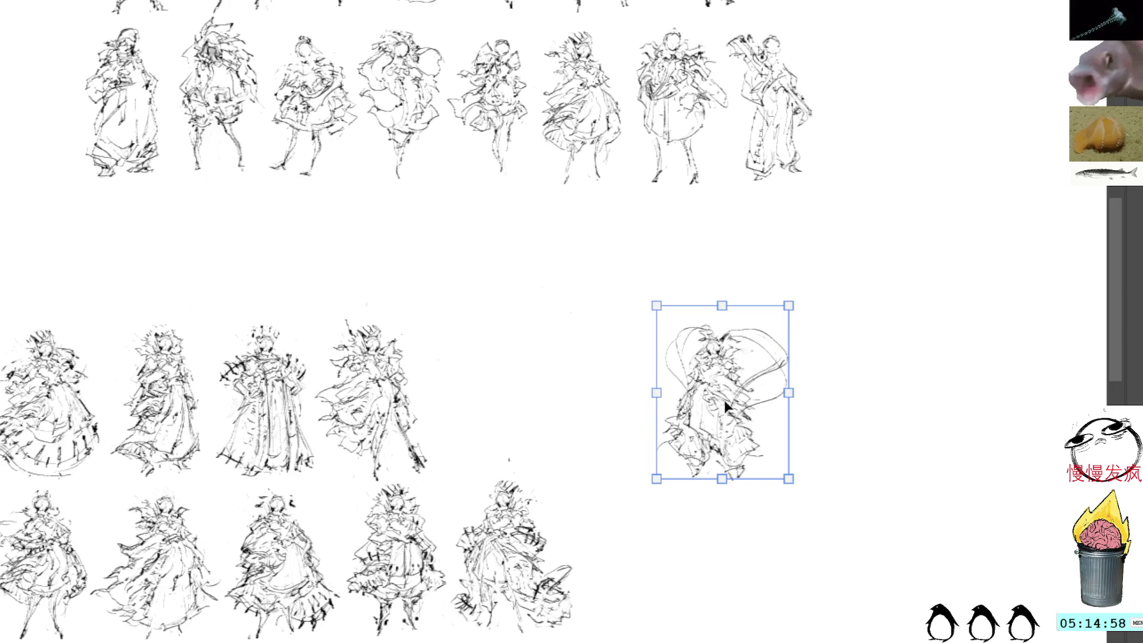
{"action": "left_click_drag", "start_coordinate": [725, 402], "coordinate": [518, 393]}
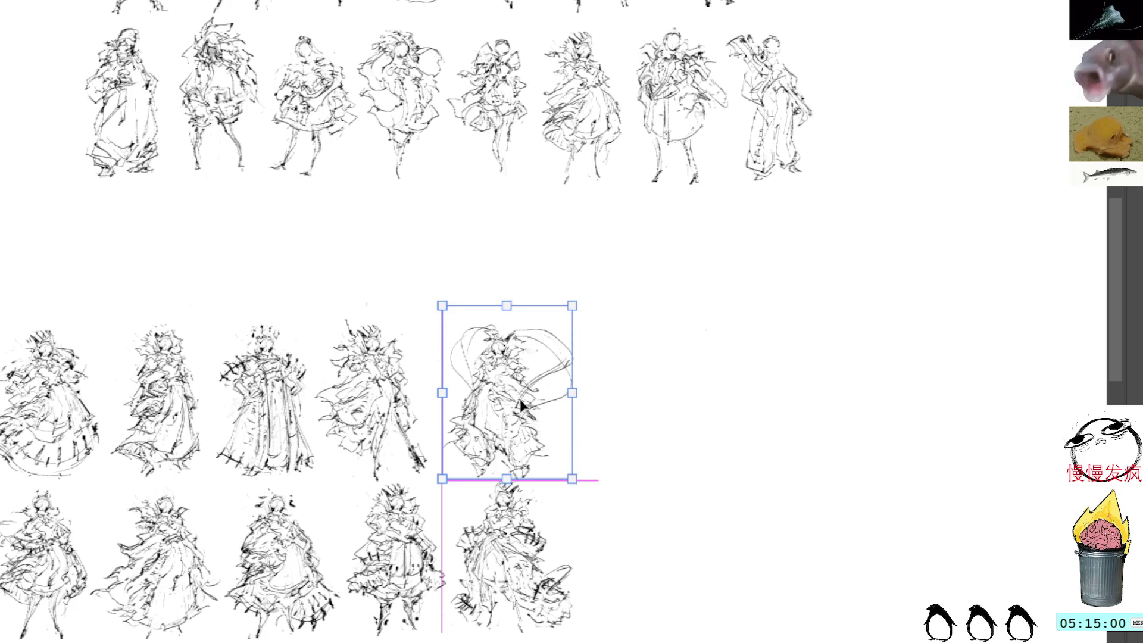
{"action": "left_click_drag", "start_coordinate": [518, 394], "coordinate": [518, 400]}
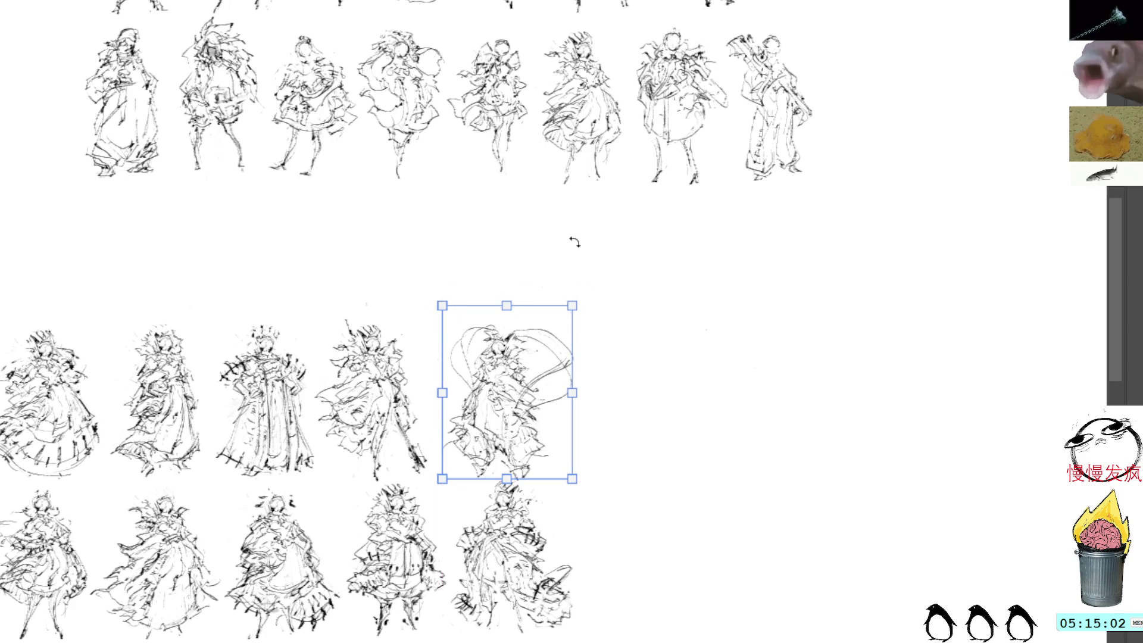
{"action": "key", "text": "Return"}
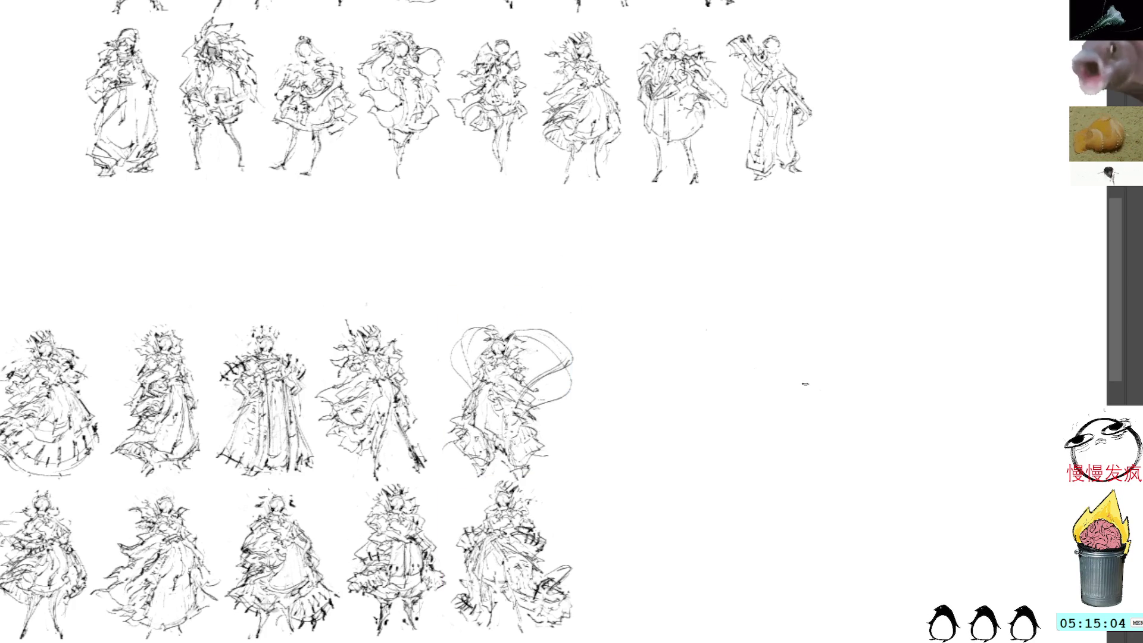
- Remove a stray squiggle drawn on blank canvas and bring the upper sketch rows into view
{"action": "mouse_move", "coordinate": [818, 402]}
{"action": "left_mouse_down"}
{"action": "mouse_move", "coordinate": [837, 382]}
{"action": "mouse_move", "coordinate": [850, 390]}
{"action": "left_mouse_up"}
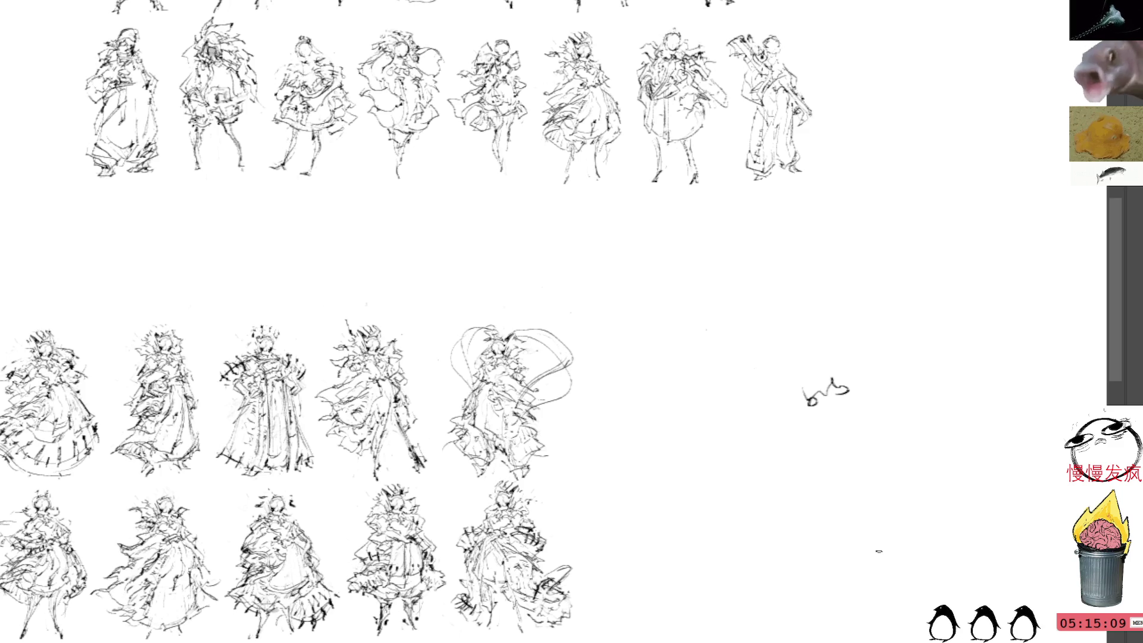
{"action": "left_click_drag", "start_coordinate": [832, 351], "coordinate": [840, 342]}
{"action": "key", "text": "Delete"}
{"action": "key", "text": "ctrl+d"}
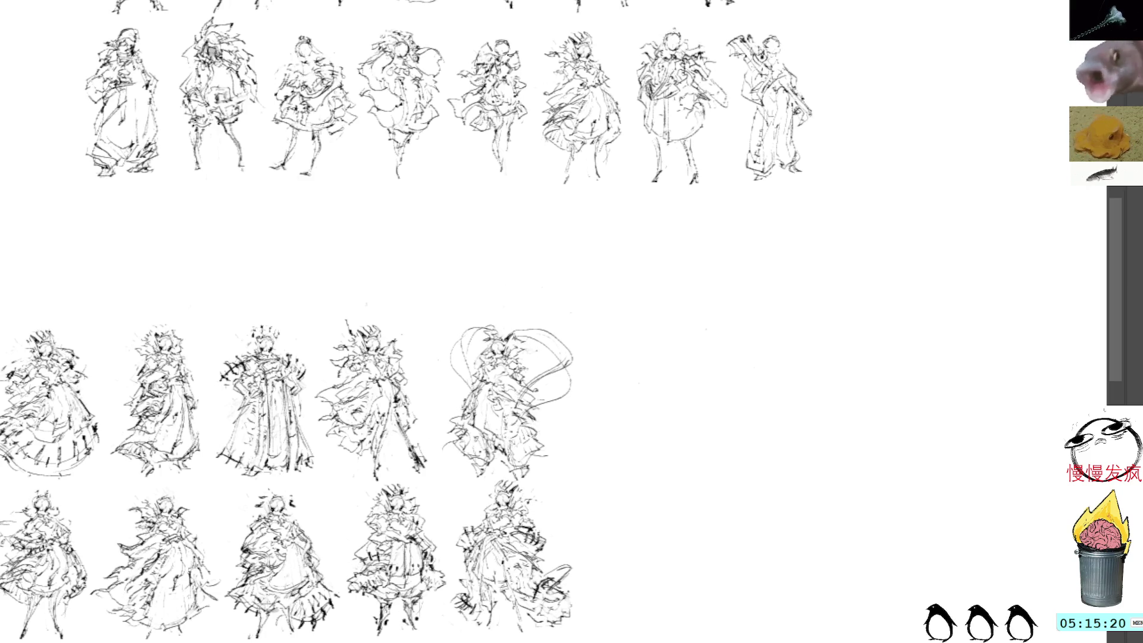
{"action": "left_click_drag", "start_coordinate": [577, 266], "coordinate": [682, 331]}
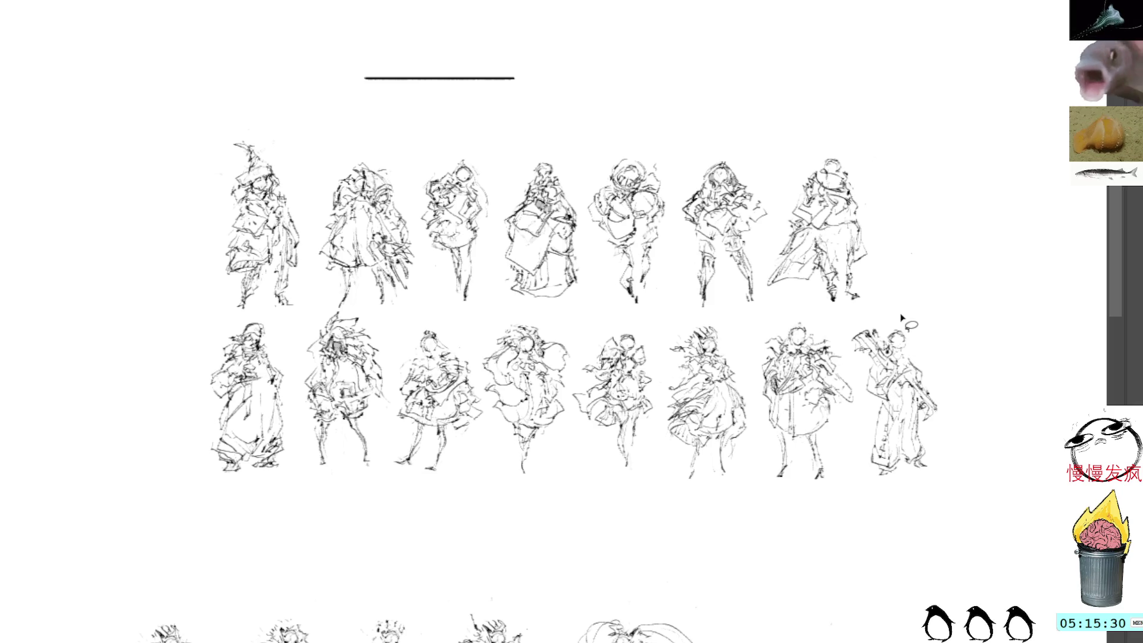
- Copy the first pointed-hat witch figure and return the view to the lower sketch rows
{"action": "mouse_move", "coordinate": [259, 119]}
{"action": "left_mouse_down"}
{"action": "mouse_move", "coordinate": [194, 224]}
{"action": "mouse_move", "coordinate": [230, 316]}
{"action": "mouse_move", "coordinate": [308, 302]}
{"action": "mouse_move", "coordinate": [259, 121]}
{"action": "left_mouse_up"}
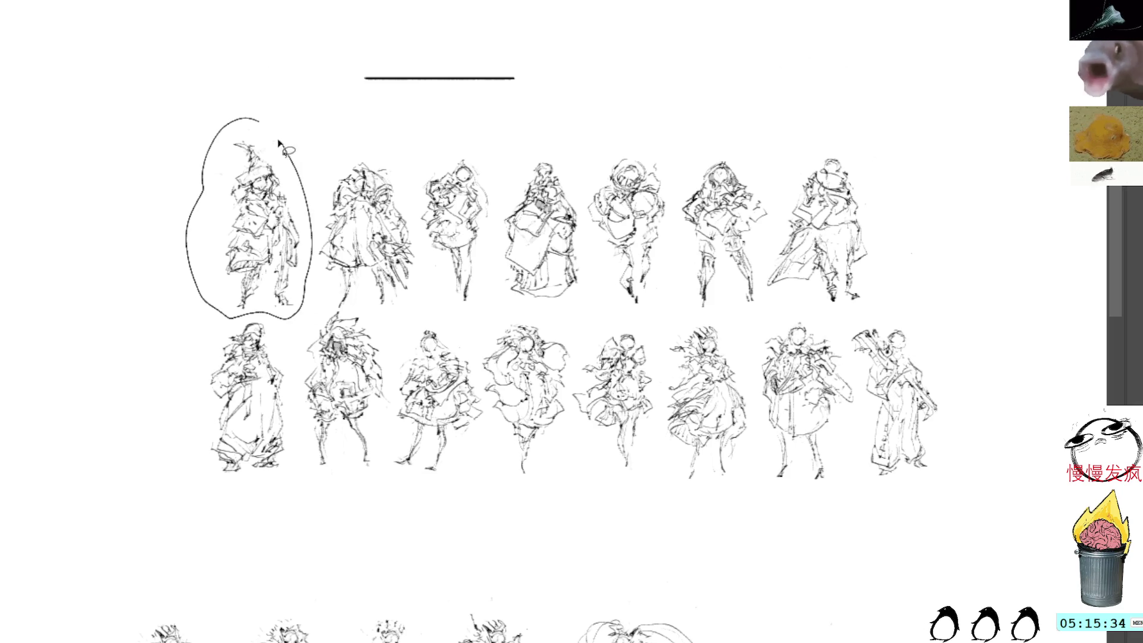
{"action": "key", "text": "ctrl+d"}
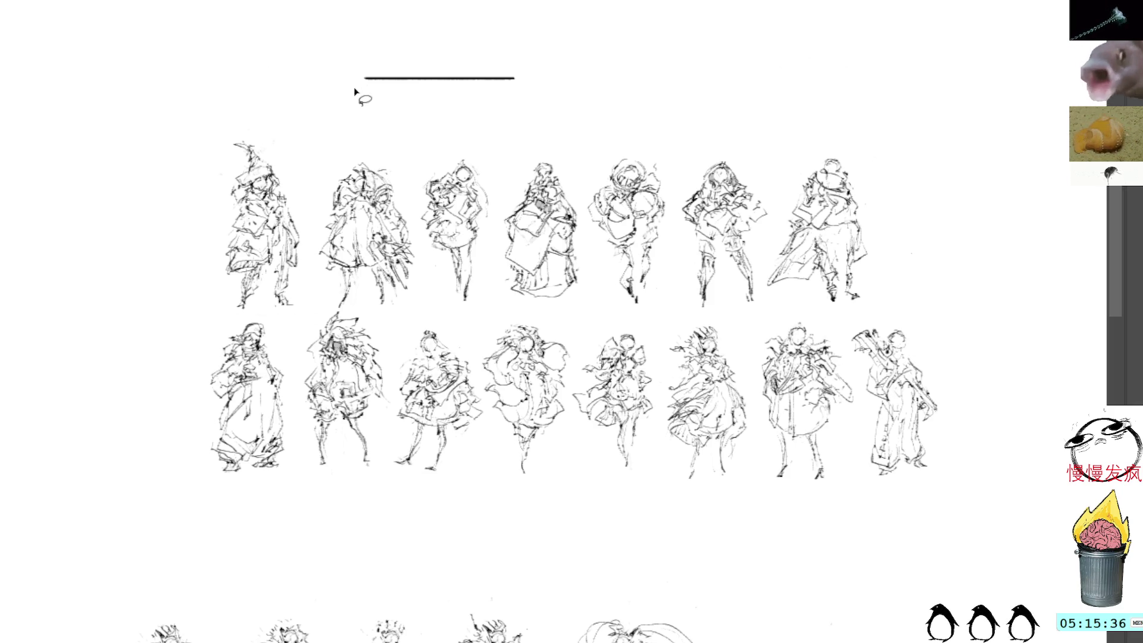
{"action": "left_click_drag", "start_coordinate": [723, 451], "coordinate": [712, 342]}
{"action": "mouse_move", "coordinate": [853, 545]}
{"action": "left_mouse_down"}
{"action": "mouse_move", "coordinate": [796, 288]}
{"action": "mouse_move", "coordinate": [793, 436]}
{"action": "left_mouse_up"}
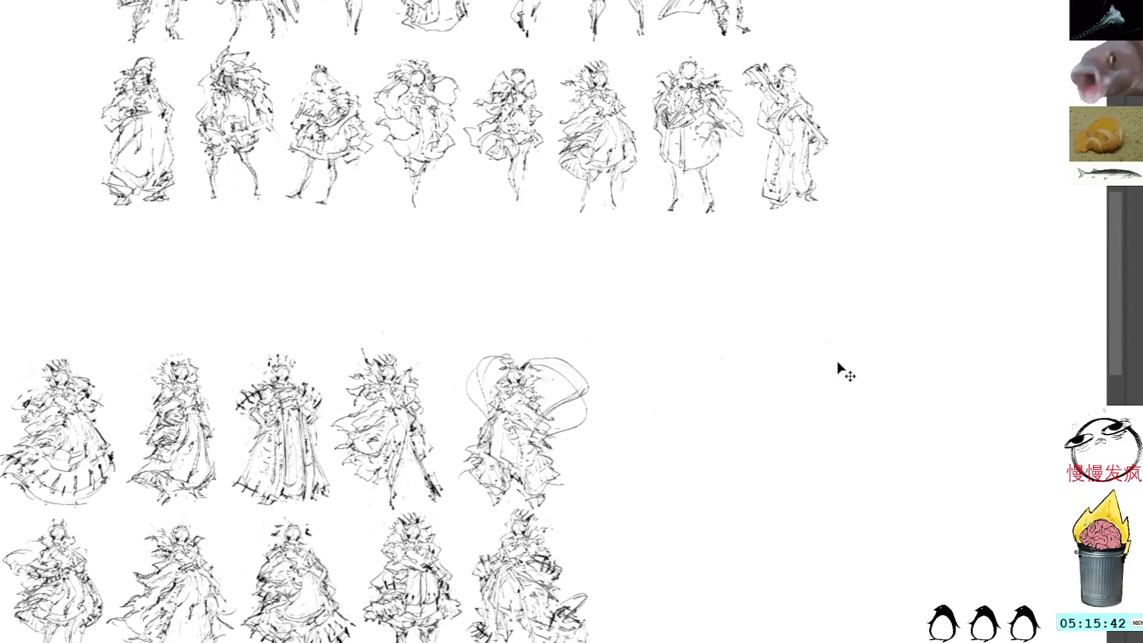
- Paste the witch copy and place it in the empty space right of the lower rows
{"action": "key", "text": "ctrl+v"}
{"action": "mouse_move", "coordinate": [554, 306]}
{"action": "left_mouse_down"}
{"action": "mouse_move", "coordinate": [783, 357]}
{"action": "mouse_move", "coordinate": [780, 340]}
{"action": "left_mouse_up"}
{"action": "key", "text": "Return"}
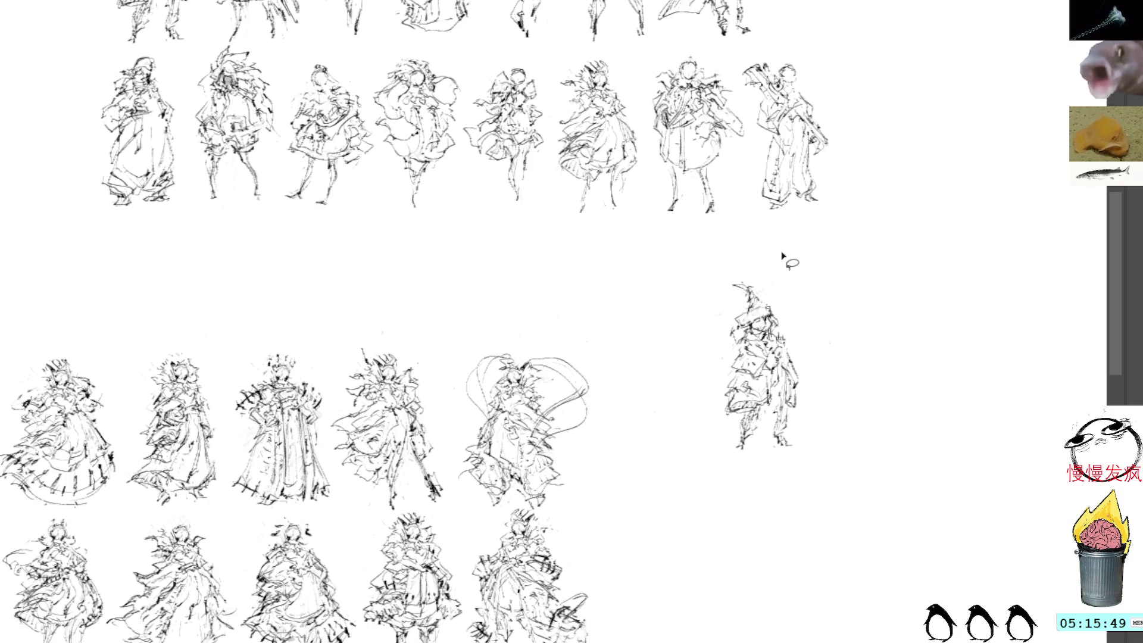
- Add marks around the witch's hat and short strokes to its body, undoing one face stroke
{"action": "left_click_drag", "start_coordinate": [791, 267], "coordinate": [780, 301]}
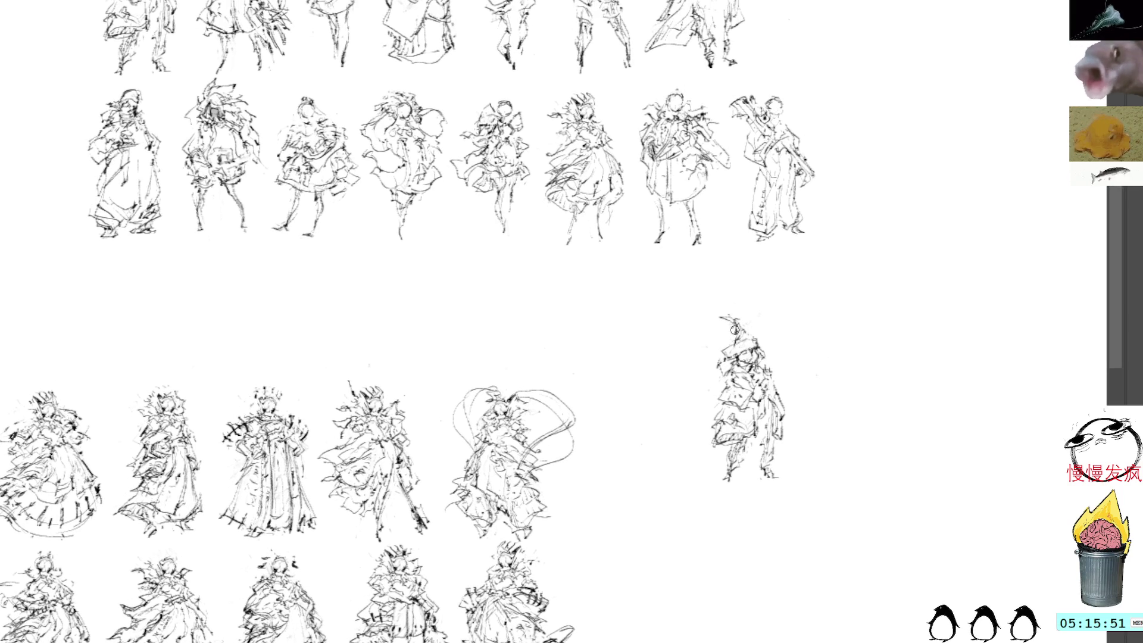
{"action": "mouse_move", "coordinate": [730, 345]}
{"action": "left_mouse_down"}
{"action": "mouse_move", "coordinate": [738, 361]}
{"action": "mouse_move", "coordinate": [760, 346]}
{"action": "left_mouse_up"}
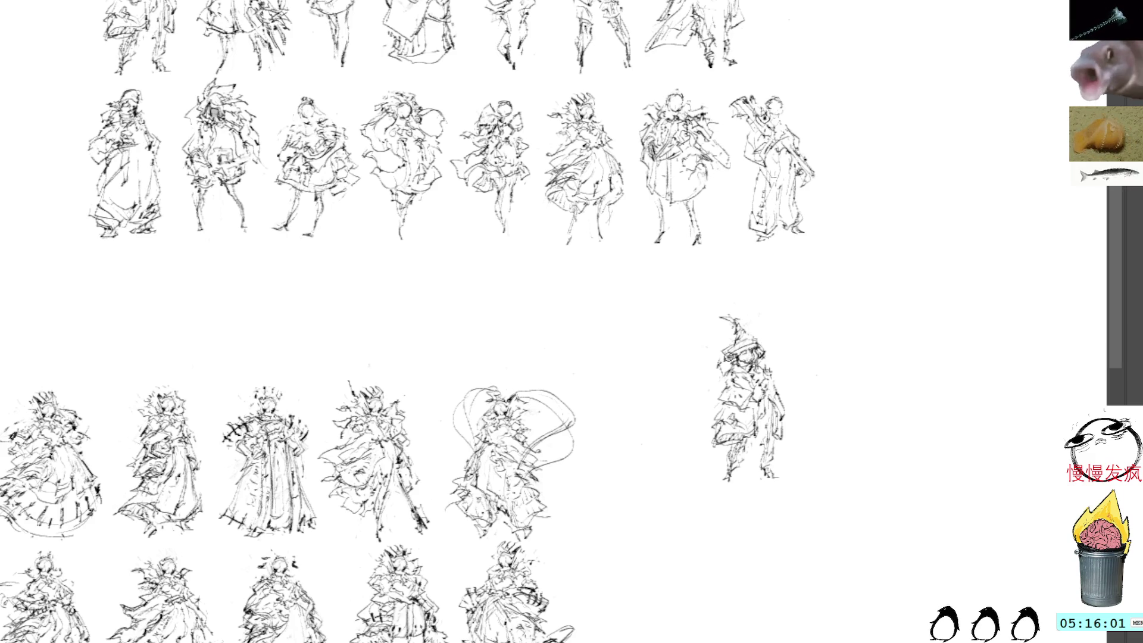
{"action": "left_click_drag", "start_coordinate": [729, 371], "coordinate": [706, 393]}
{"action": "left_click_drag", "start_coordinate": [736, 385], "coordinate": [727, 395]}
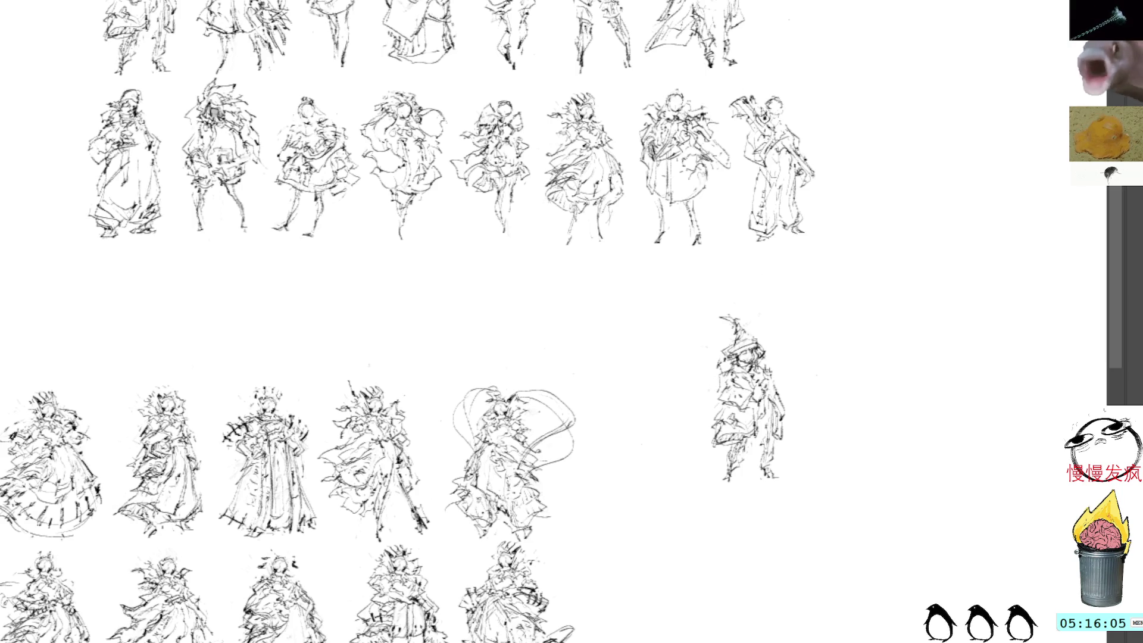
{"action": "mouse_move", "coordinate": [743, 366]}
{"action": "left_mouse_down"}
{"action": "mouse_move", "coordinate": [725, 382]}
{"action": "mouse_move", "coordinate": [720, 369]}
{"action": "left_mouse_up"}
{"action": "key", "text": "ctrl+z"}
{"action": "key", "text": "ctrl+z"}
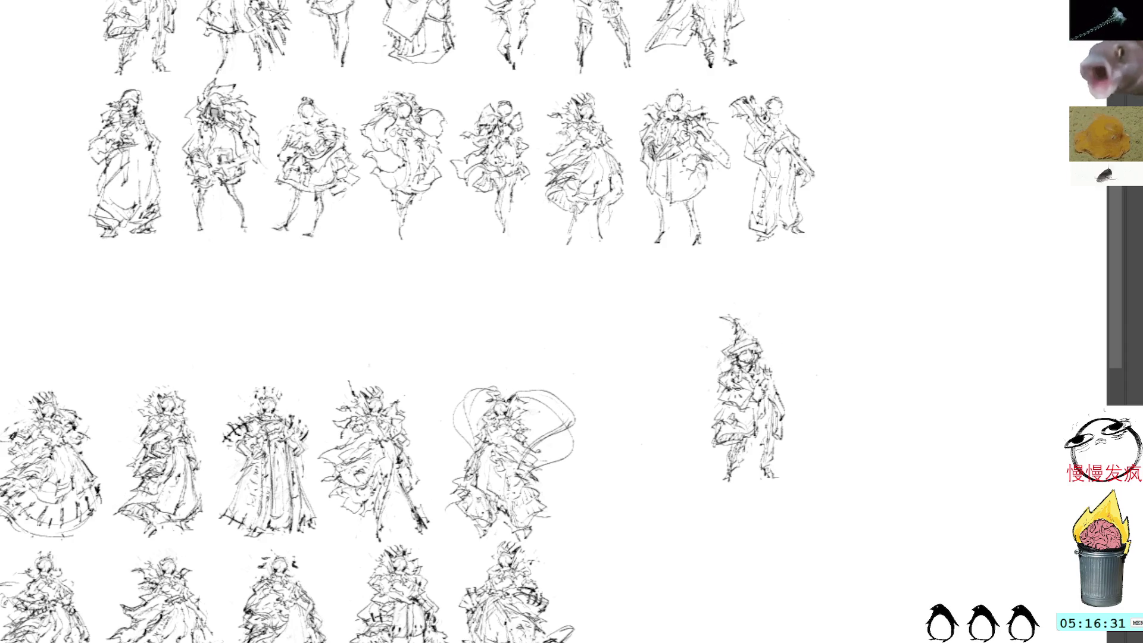
- Darken the witch's left side and cloak, extend the hat tip, and start a curved head outline nearby
{"action": "left_click_drag", "start_coordinate": [718, 406], "coordinate": [689, 437]}
{"action": "mouse_move", "coordinate": [727, 399]}
{"action": "left_mouse_down"}
{"action": "mouse_move", "coordinate": [693, 443]}
{"action": "mouse_move", "coordinate": [739, 423]}
{"action": "mouse_move", "coordinate": [711, 458]}
{"action": "mouse_move", "coordinate": [723, 436]}
{"action": "left_mouse_up"}
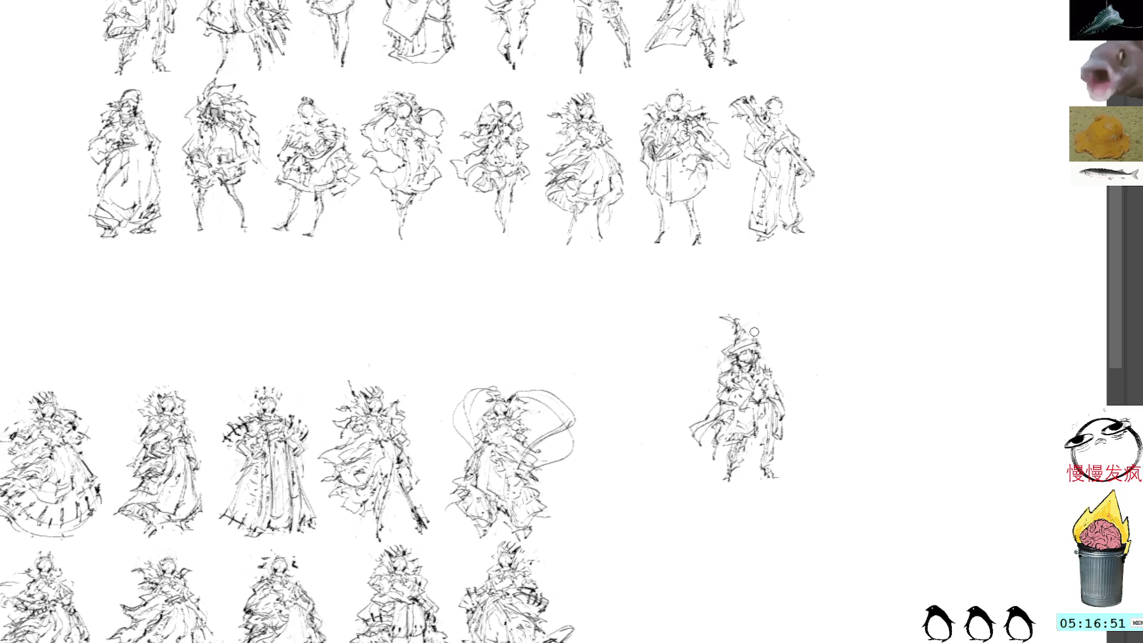
{"action": "mouse_move", "coordinate": [734, 328]}
{"action": "left_mouse_down"}
{"action": "mouse_move", "coordinate": [719, 318]}
{"action": "mouse_move", "coordinate": [753, 341]}
{"action": "left_mouse_up"}
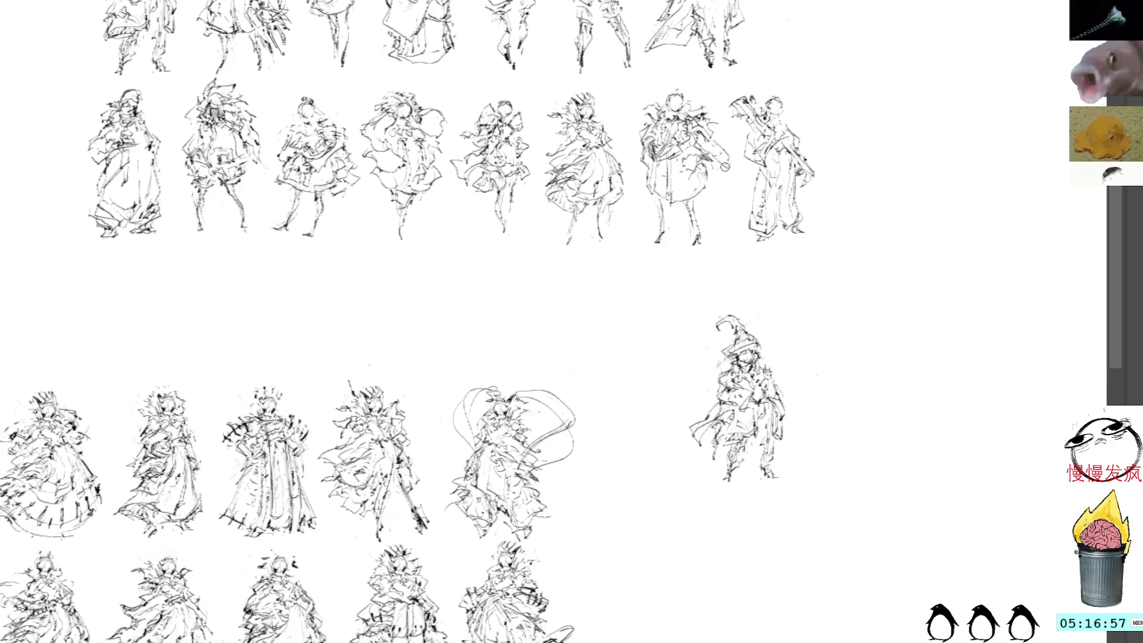
{"action": "mouse_move", "coordinate": [816, 230]}
{"action": "left_mouse_down"}
{"action": "mouse_move", "coordinate": [775, 241]}
{"action": "mouse_move", "coordinate": [727, 301]}
{"action": "left_mouse_up"}
{"action": "mouse_move", "coordinate": [759, 245]}
{"action": "left_mouse_down"}
{"action": "mouse_move", "coordinate": [727, 266]}
{"action": "mouse_move", "coordinate": [720, 250]}
{"action": "mouse_move", "coordinate": [759, 239]}
{"action": "mouse_move", "coordinate": [804, 312]}
{"action": "mouse_move", "coordinate": [714, 275]}
{"action": "mouse_move", "coordinate": [715, 358]}
{"action": "mouse_move", "coordinate": [691, 300]}
{"action": "left_mouse_up"}
- Draw sweeping hair strands down the arc's left, both eyes, and a small mouth mark
{"action": "mouse_move", "coordinate": [711, 257]}
{"action": "left_mouse_down"}
{"action": "mouse_move", "coordinate": [668, 304]}
{"action": "mouse_move", "coordinate": [649, 300]}
{"action": "mouse_move", "coordinate": [694, 341]}
{"action": "left_mouse_up"}
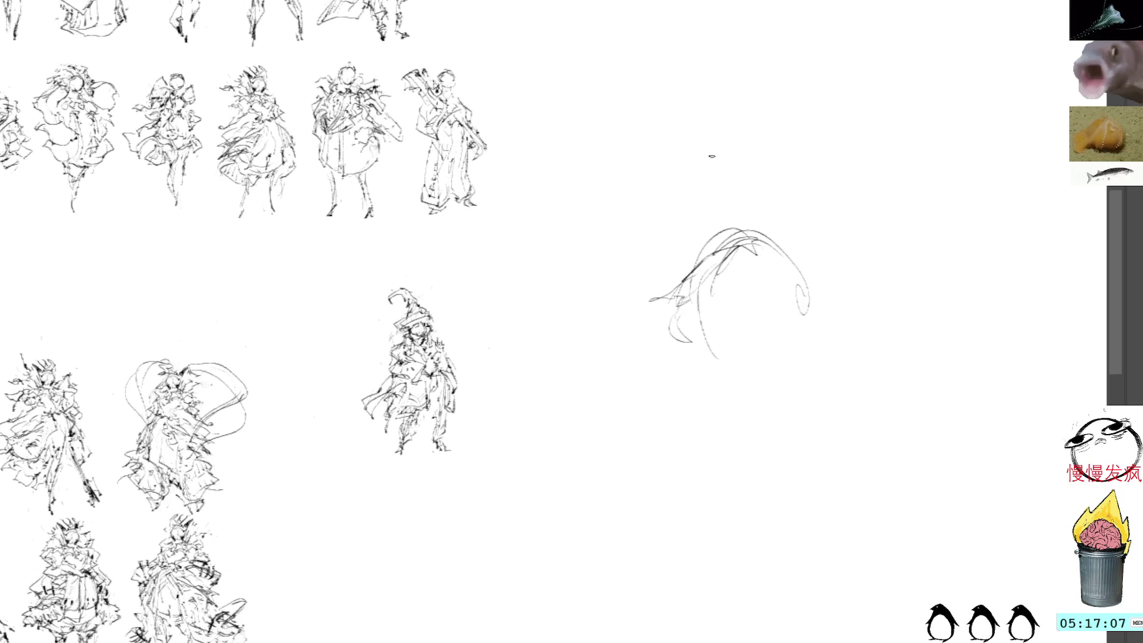
{"action": "left_click_drag", "start_coordinate": [683, 300], "coordinate": [689, 362]}
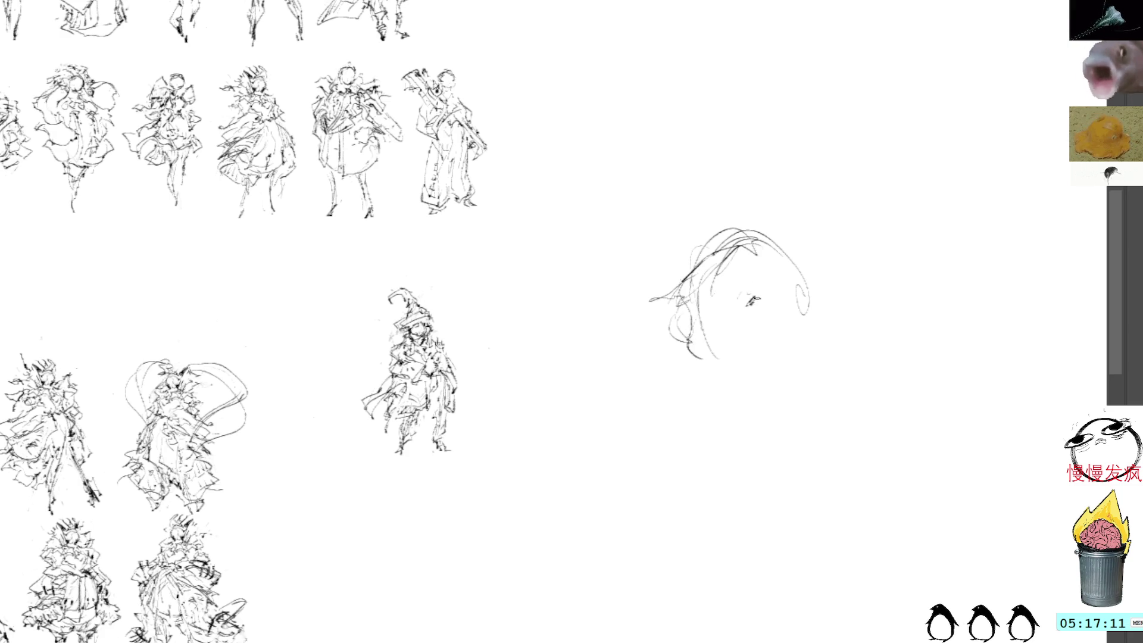
{"action": "mouse_move", "coordinate": [756, 297]}
{"action": "left_mouse_down"}
{"action": "mouse_move", "coordinate": [777, 302]}
{"action": "mouse_move", "coordinate": [766, 318]}
{"action": "mouse_move", "coordinate": [775, 315]}
{"action": "left_mouse_up"}
{"action": "mouse_move", "coordinate": [704, 309]}
{"action": "left_mouse_down"}
{"action": "mouse_move", "coordinate": [729, 311]}
{"action": "mouse_move", "coordinate": [723, 332]}
{"action": "mouse_move", "coordinate": [772, 327]}
{"action": "left_mouse_up"}
{"action": "left_click", "coordinate": [770, 226]}
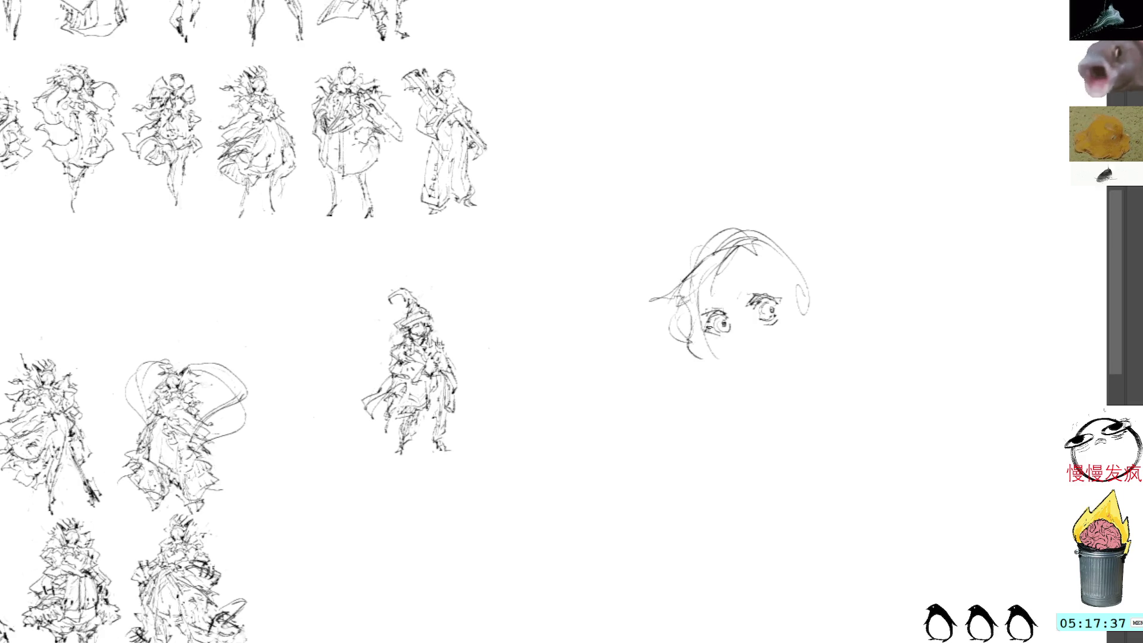
{"action": "left_click_drag", "start_coordinate": [736, 334], "coordinate": [745, 333]}
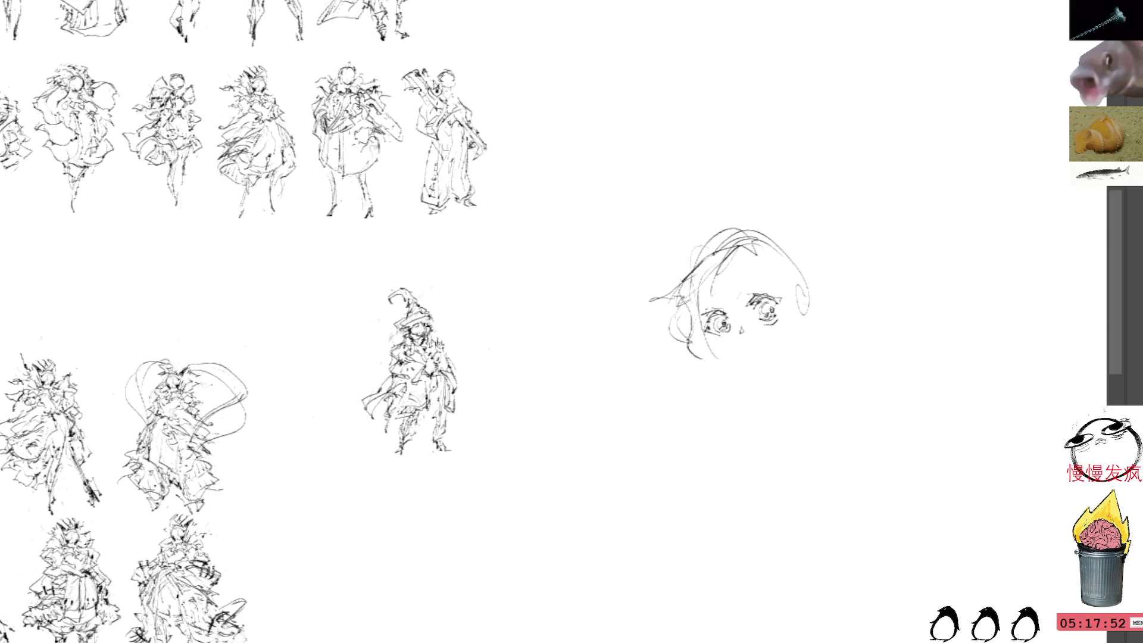
- Thicken the hair down the head's left side, undoing one heavy stroke, and draw a mouth below the nose
{"action": "left_click_drag", "start_coordinate": [726, 222], "coordinate": [719, 284]}
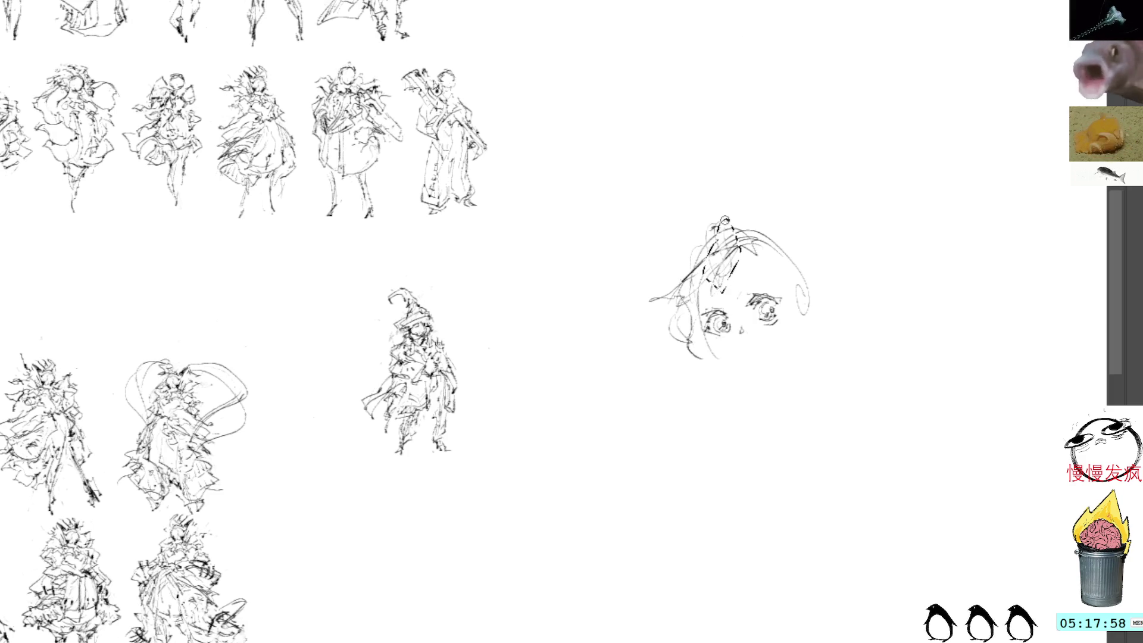
{"action": "left_click_drag", "start_coordinate": [720, 223], "coordinate": [727, 268]}
{"action": "key", "text": "ctrl+z"}
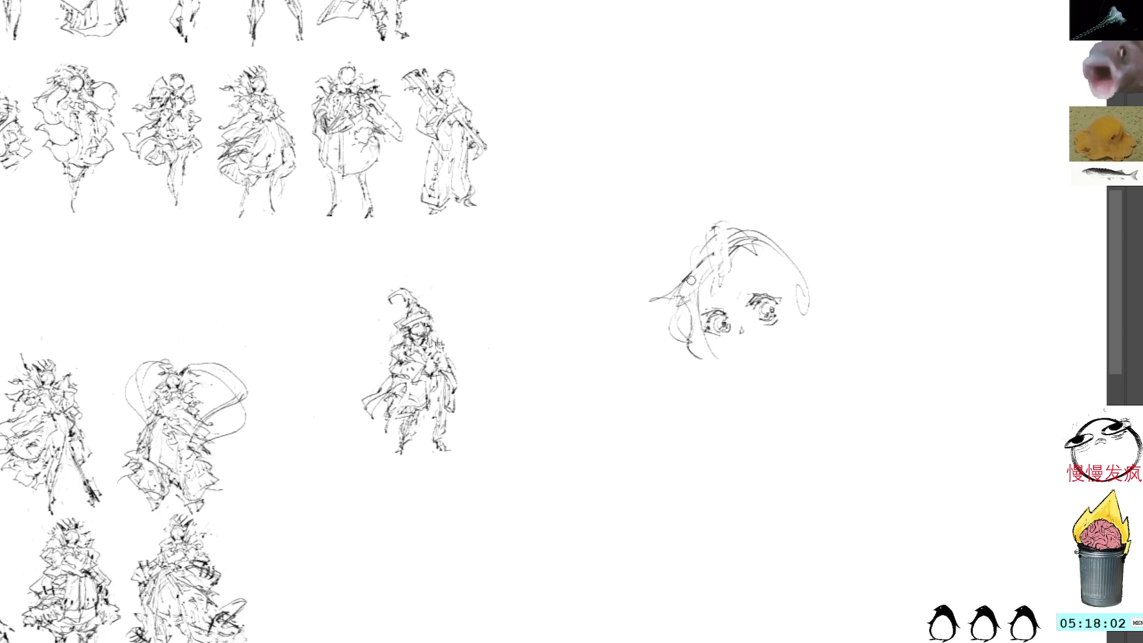
{"action": "mouse_move", "coordinate": [702, 225]}
{"action": "left_mouse_down"}
{"action": "mouse_move", "coordinate": [683, 275]}
{"action": "mouse_move", "coordinate": [654, 300]}
{"action": "mouse_move", "coordinate": [657, 357]}
{"action": "left_mouse_up"}
{"action": "left_click_drag", "start_coordinate": [672, 306], "coordinate": [656, 382]}
{"action": "left_click_drag", "start_coordinate": [674, 340], "coordinate": [691, 388]}
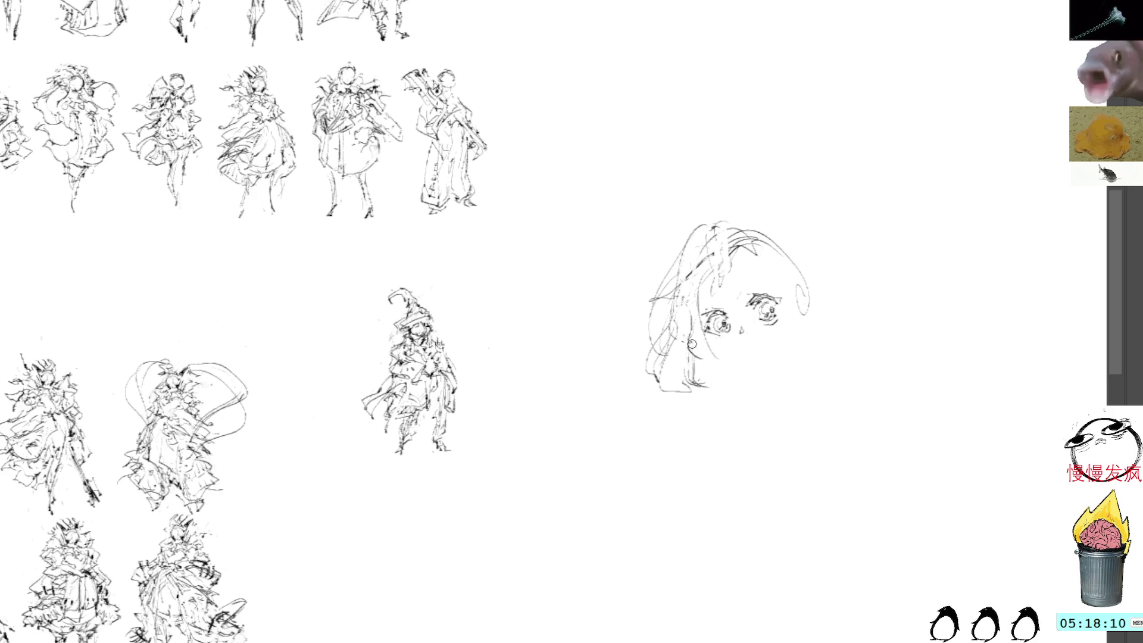
{"action": "left_click_drag", "start_coordinate": [698, 314], "coordinate": [695, 337]}
{"action": "left_click_drag", "start_coordinate": [712, 371], "coordinate": [694, 381]}
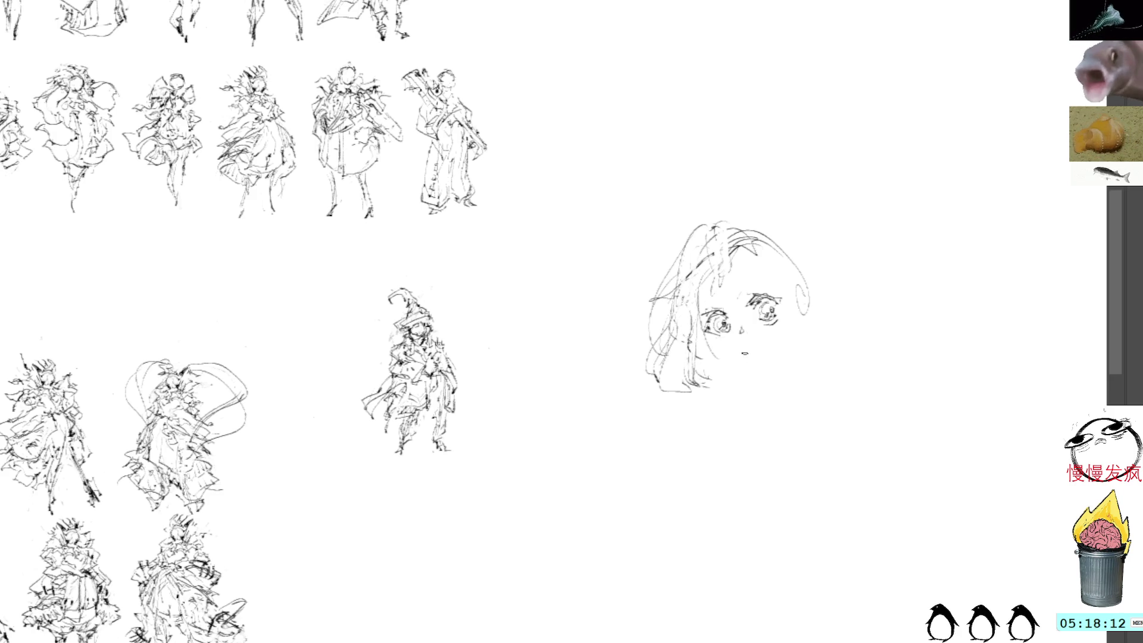
{"action": "left_click_drag", "start_coordinate": [744, 347], "coordinate": [753, 347]}
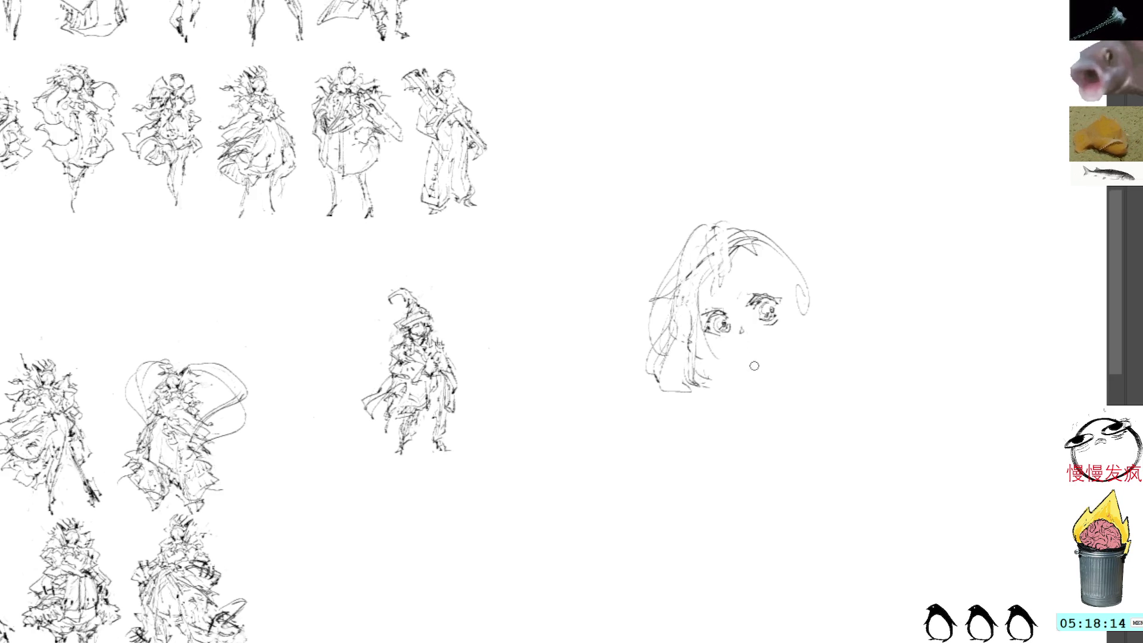
- Select the whole head and free-transform it, rotating and shifting it slightly left
{"action": "left_click_drag", "start_coordinate": [743, 192], "coordinate": [785, 196]}
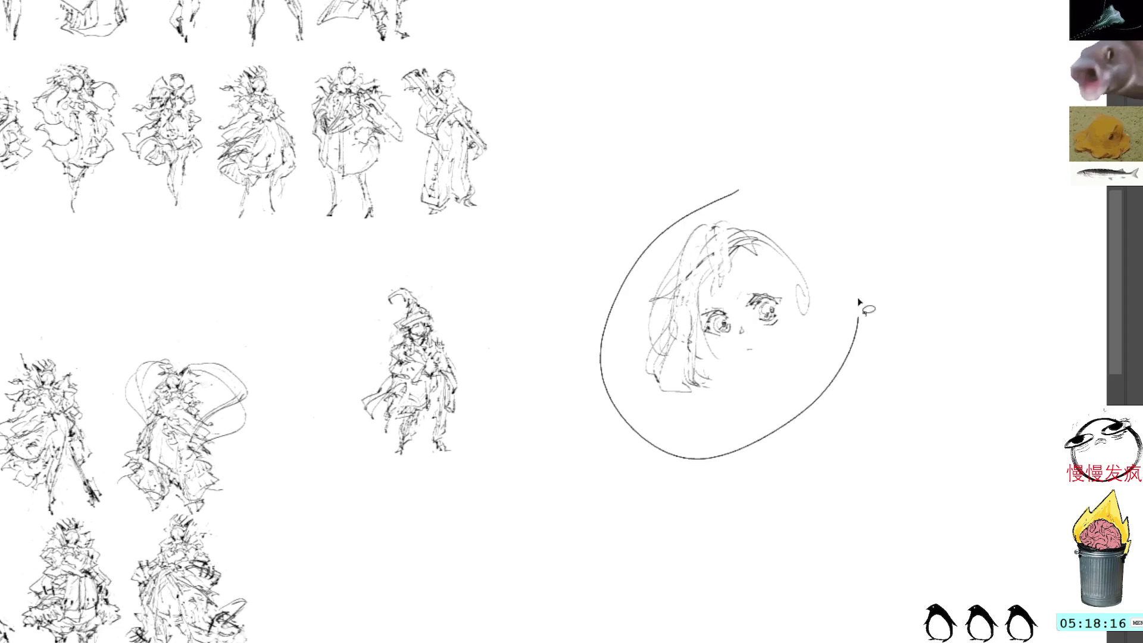
{"action": "key", "text": "ctrl+t"}
{"action": "left_click_drag", "start_coordinate": [744, 333], "coordinate": [735, 328]}
{"action": "key", "text": "Return"}
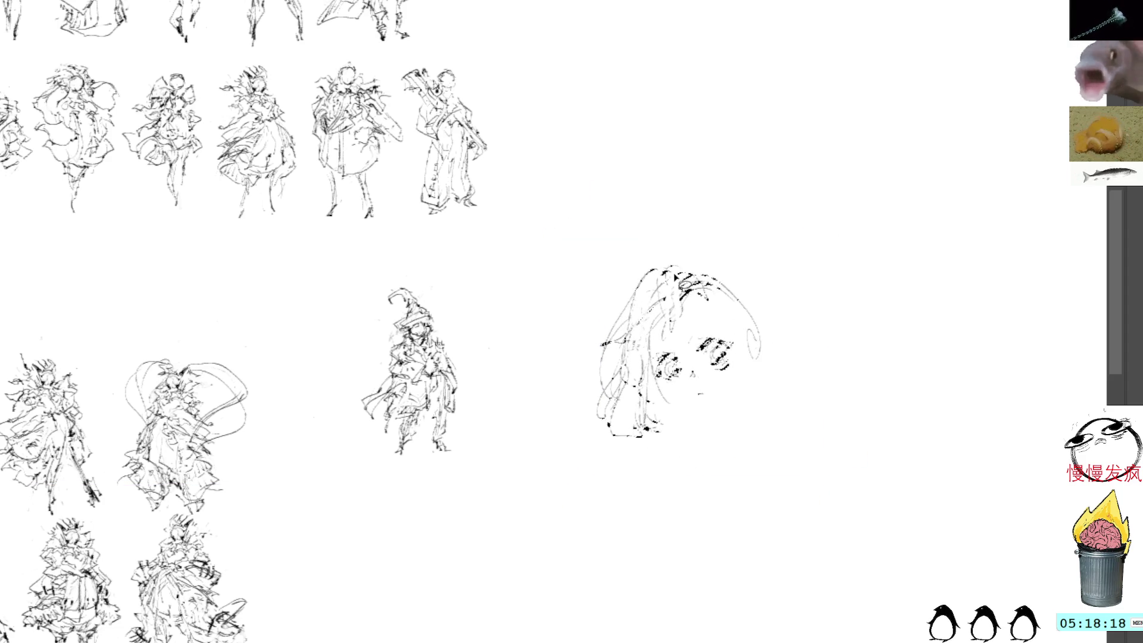
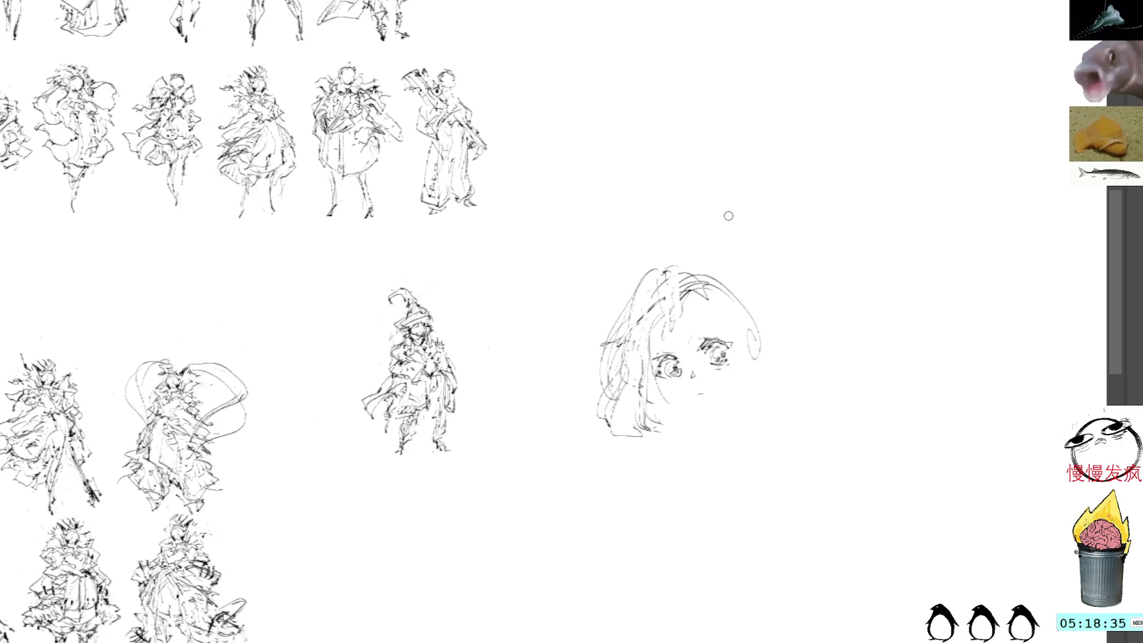
- Add left-side hair strokes and rough in the crown ornament beside the right ear, undoing stray strokes
{"action": "left_click_drag", "start_coordinate": [617, 313], "coordinate": [600, 393]}
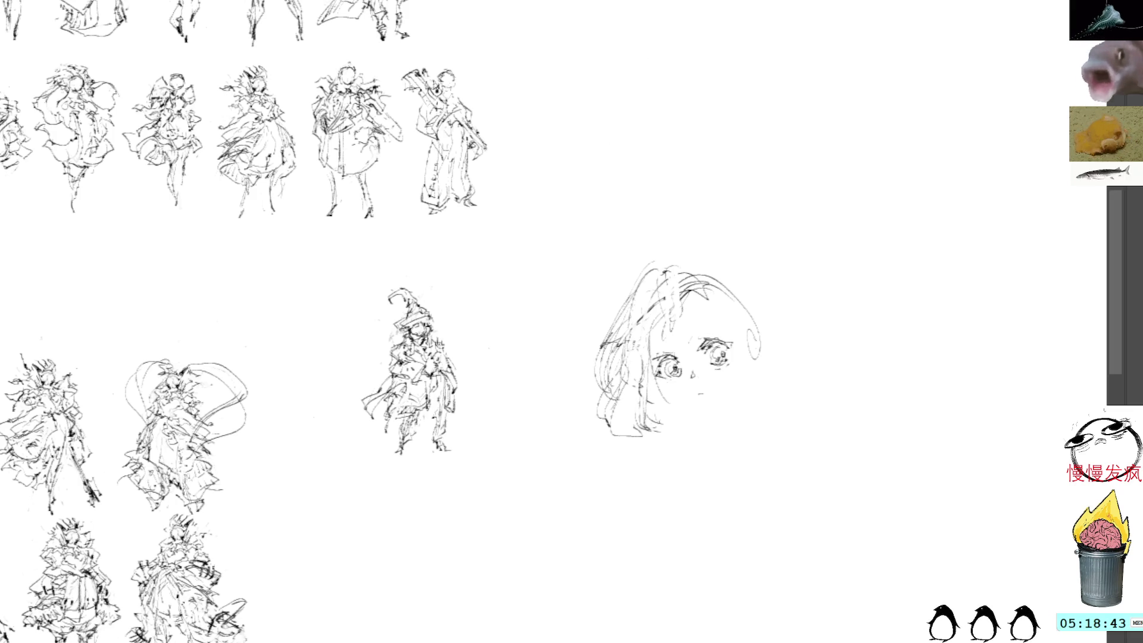
{"action": "left_click_drag", "start_coordinate": [716, 273], "coordinate": [723, 272]}
{"action": "left_click_drag", "start_coordinate": [741, 309], "coordinate": [751, 344]}
{"action": "mouse_move", "coordinate": [726, 290]}
{"action": "left_mouse_down"}
{"action": "mouse_move", "coordinate": [747, 309]}
{"action": "mouse_move", "coordinate": [758, 359]}
{"action": "mouse_move", "coordinate": [774, 342]}
{"action": "mouse_move", "coordinate": [775, 357]}
{"action": "mouse_move", "coordinate": [751, 302]}
{"action": "mouse_move", "coordinate": [763, 305]}
{"action": "mouse_move", "coordinate": [739, 282]}
{"action": "mouse_move", "coordinate": [747, 348]}
{"action": "mouse_move", "coordinate": [738, 343]}
{"action": "left_mouse_up"}
{"action": "key", "text": "ctrl+z"}
{"action": "key", "text": "ctrl+z"}
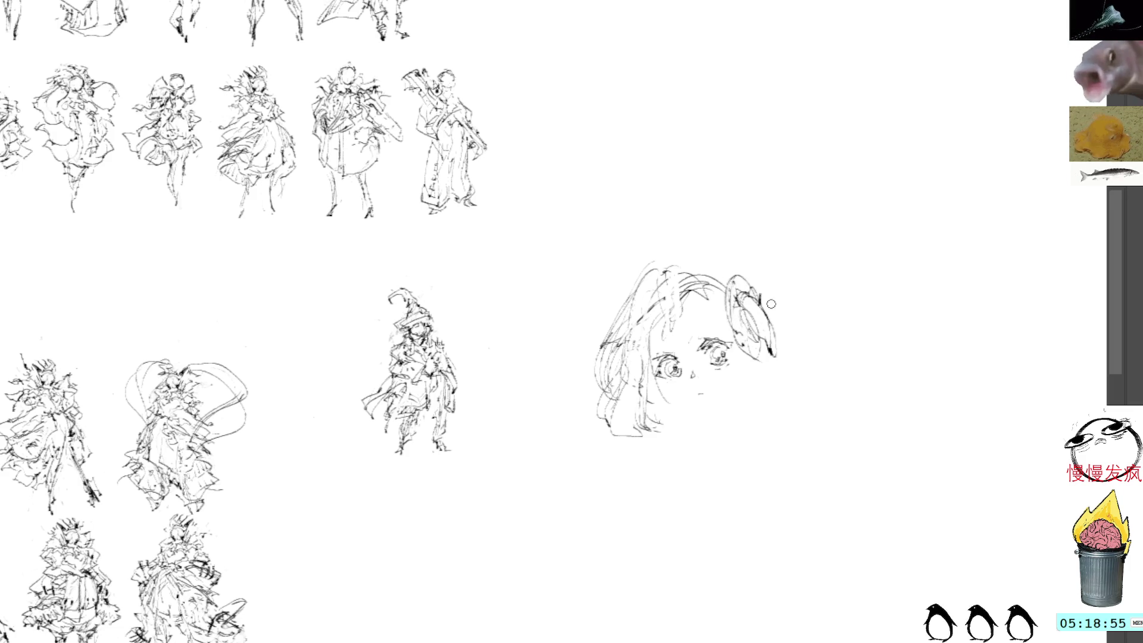
- Draw the tall horn rising from the head with detail marks at its base
{"action": "left_click_drag", "start_coordinate": [703, 275], "coordinate": [723, 287]}
{"action": "mouse_move", "coordinate": [688, 215]}
{"action": "left_mouse_down"}
{"action": "mouse_move", "coordinate": [725, 279]}
{"action": "mouse_move", "coordinate": [690, 234]}
{"action": "mouse_move", "coordinate": [704, 288]}
{"action": "left_mouse_up"}
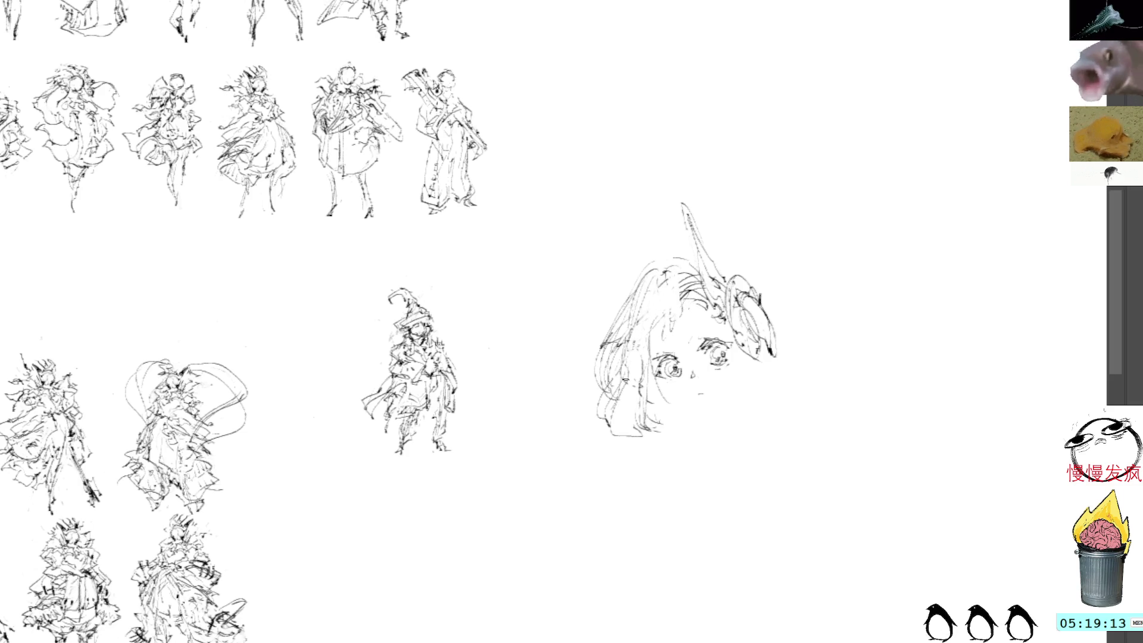
- Draw the chin, lower face and right jaw line, with a longer left hair outline and dark accents
{"action": "left_click_drag", "start_coordinate": [643, 342], "coordinate": [635, 460]}
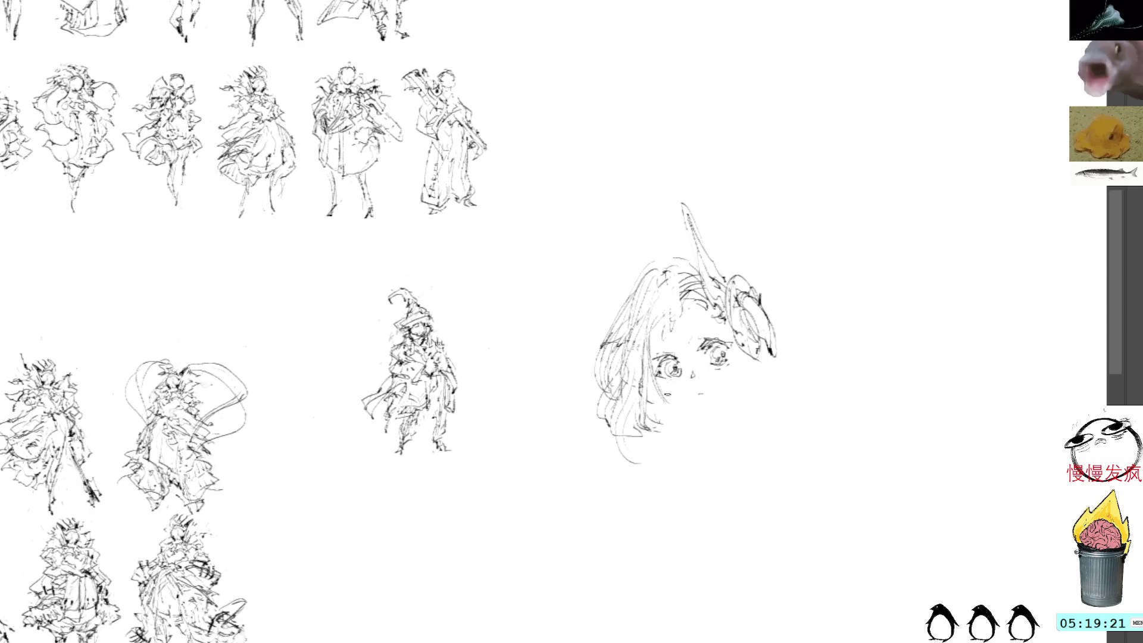
{"action": "left_click_drag", "start_coordinate": [672, 402], "coordinate": [715, 417]}
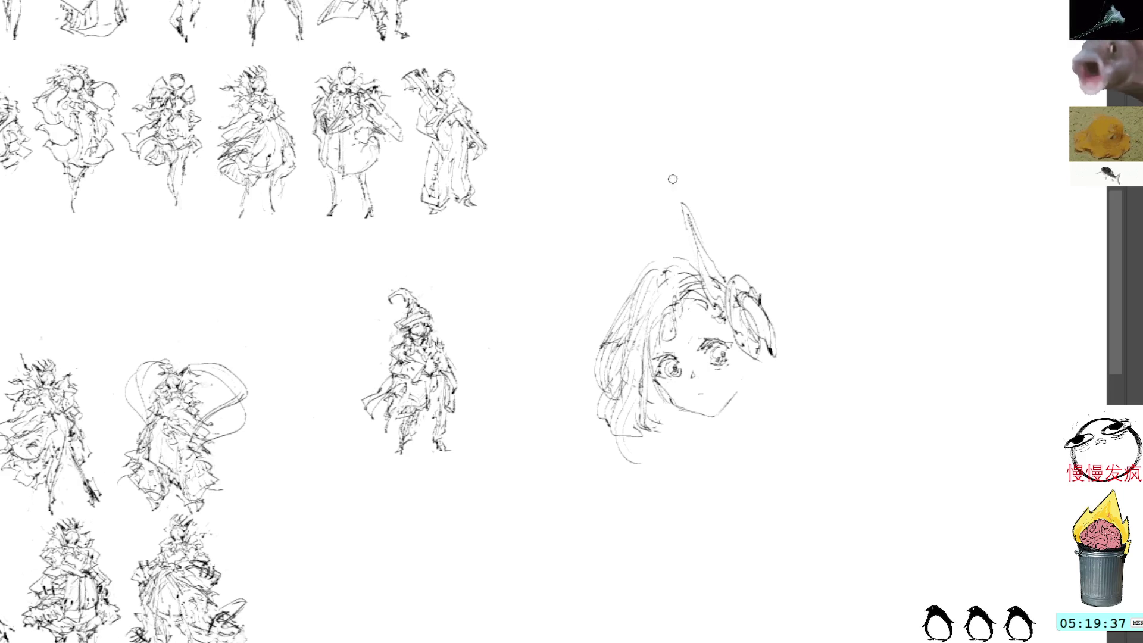
{"action": "left_click_drag", "start_coordinate": [670, 266], "coordinate": [691, 255]}
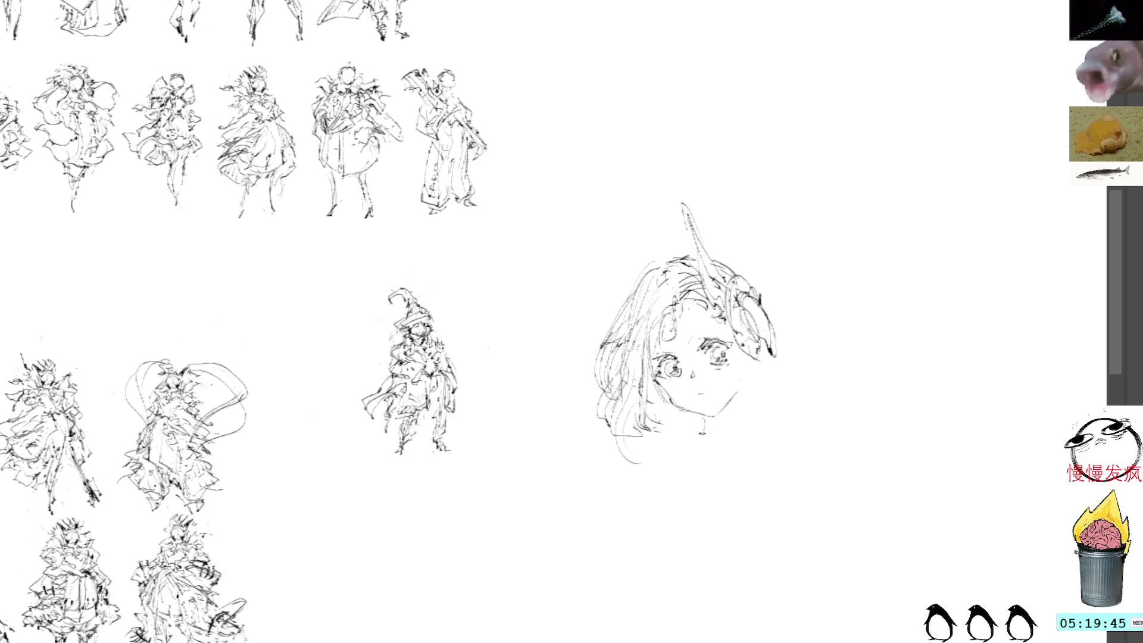
{"action": "left_click_drag", "start_coordinate": [704, 427], "coordinate": [668, 475]}
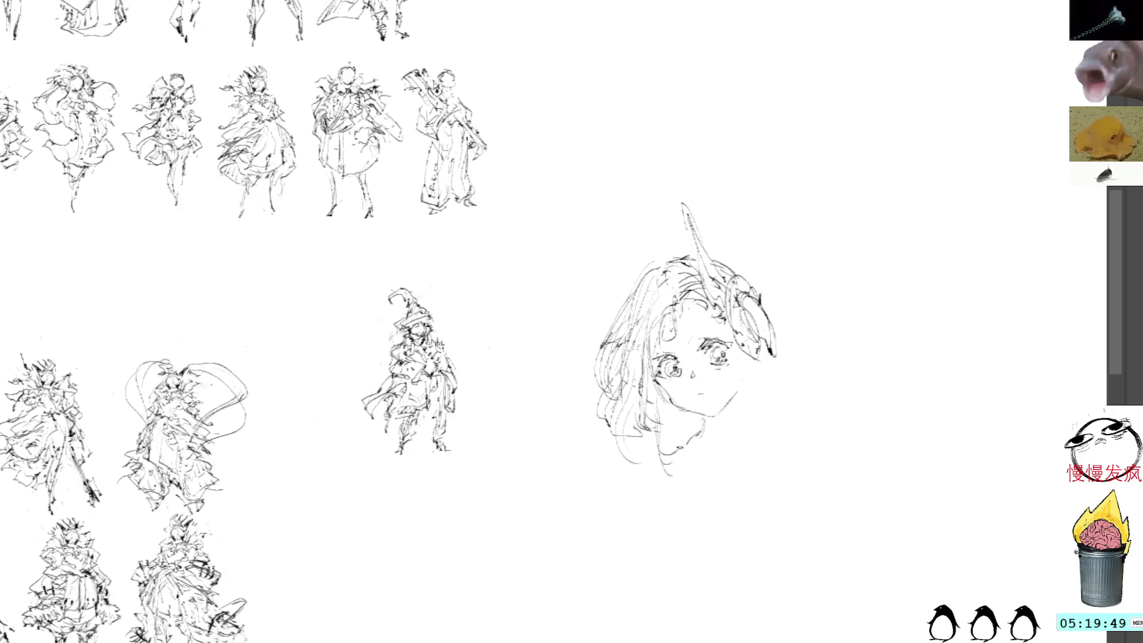
{"action": "left_click_drag", "start_coordinate": [670, 444], "coordinate": [693, 445]}
{"action": "mouse_move", "coordinate": [742, 417]}
{"action": "left_mouse_down"}
{"action": "mouse_move", "coordinate": [745, 437]}
{"action": "mouse_move", "coordinate": [738, 398]}
{"action": "left_mouse_up"}
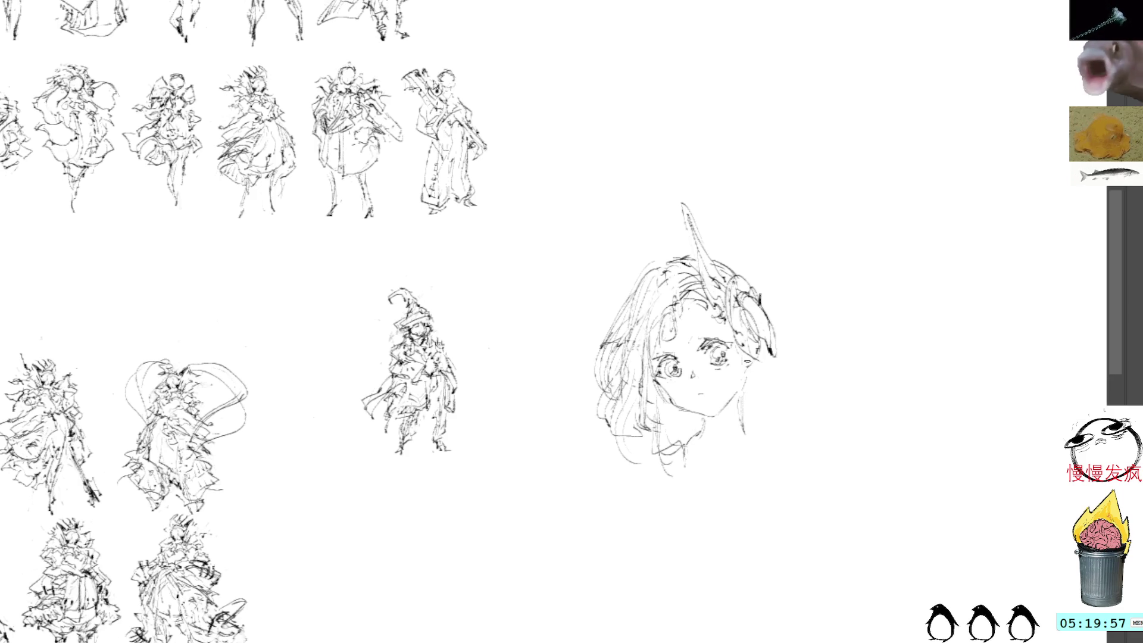
- Fill out the right-side cheek and hair strands and start the collar line below the jaw
{"action": "left_click_drag", "start_coordinate": [745, 376], "coordinate": [773, 375]}
{"action": "left_click_drag", "start_coordinate": [737, 316], "coordinate": [760, 358]}
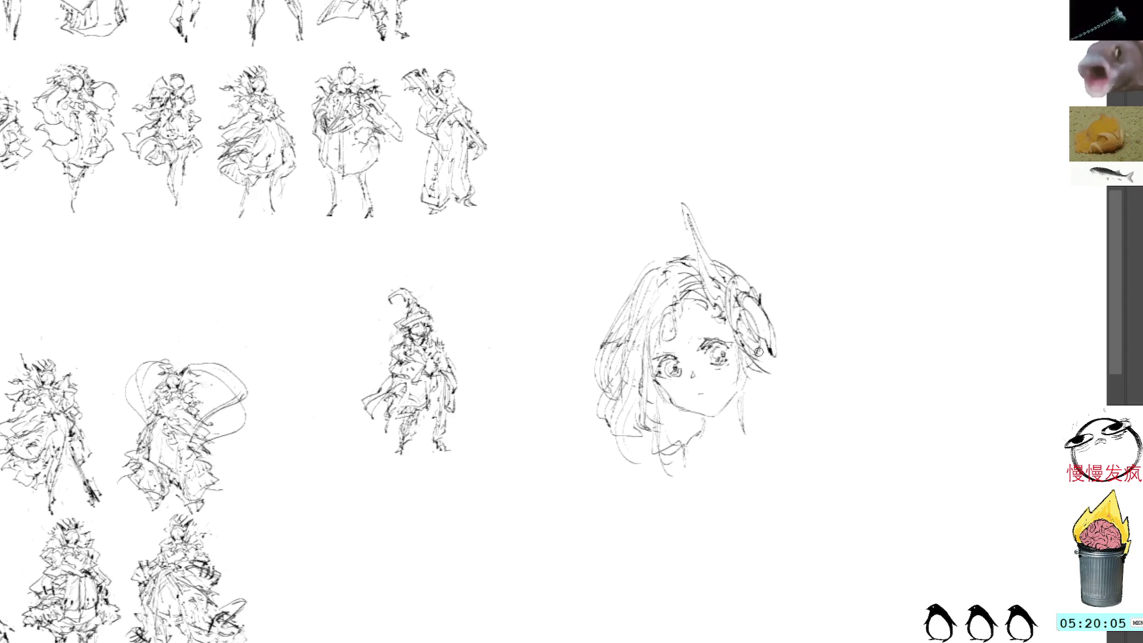
{"action": "mouse_move", "coordinate": [738, 340]}
{"action": "left_mouse_down"}
{"action": "mouse_move", "coordinate": [779, 364]}
{"action": "mouse_move", "coordinate": [750, 347]}
{"action": "mouse_move", "coordinate": [759, 337]}
{"action": "left_mouse_up"}
{"action": "mouse_move", "coordinate": [755, 295]}
{"action": "left_mouse_down"}
{"action": "mouse_move", "coordinate": [745, 334]}
{"action": "mouse_move", "coordinate": [757, 334]}
{"action": "left_mouse_up"}
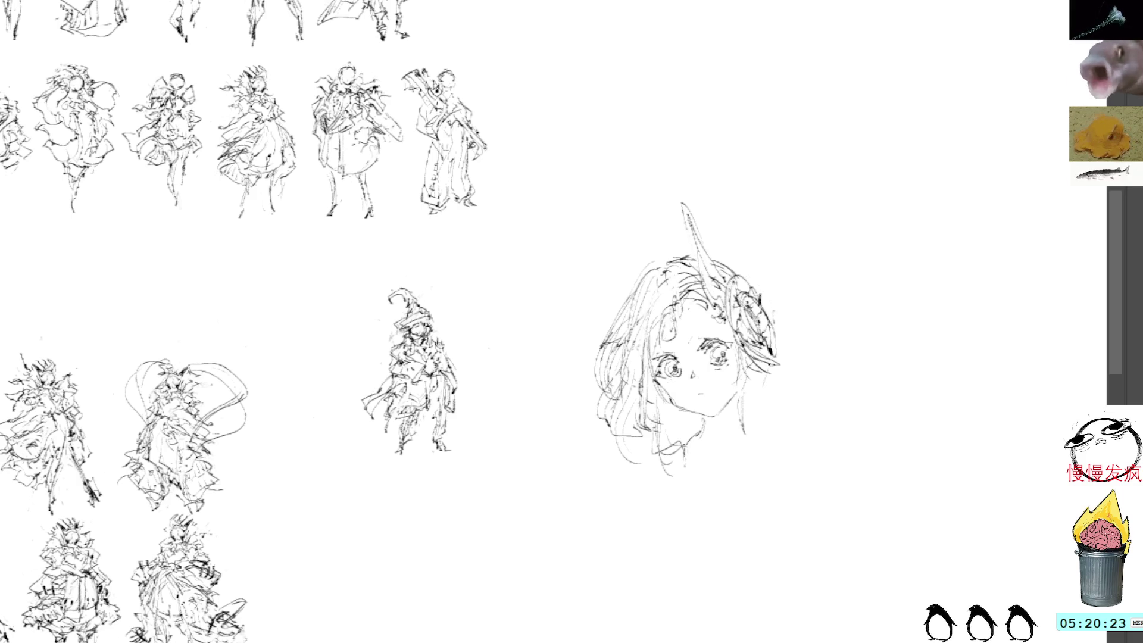
{"action": "mouse_move", "coordinate": [760, 373]}
{"action": "left_mouse_down"}
{"action": "mouse_move", "coordinate": [753, 409]}
{"action": "mouse_move", "coordinate": [737, 403]}
{"action": "left_mouse_up"}
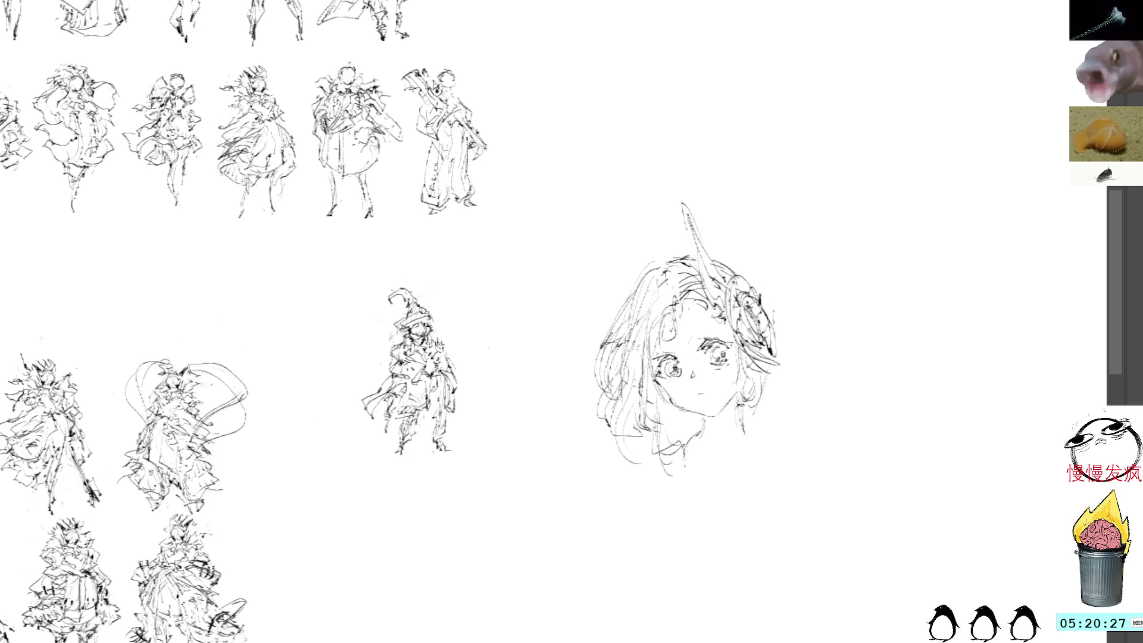
{"action": "mouse_move", "coordinate": [751, 407]}
{"action": "left_mouse_down"}
{"action": "mouse_move", "coordinate": [737, 441]}
{"action": "mouse_move", "coordinate": [802, 470]}
{"action": "mouse_move", "coordinate": [791, 490]}
{"action": "mouse_move", "coordinate": [706, 454]}
{"action": "mouse_move", "coordinate": [710, 470]}
{"action": "left_mouse_up"}
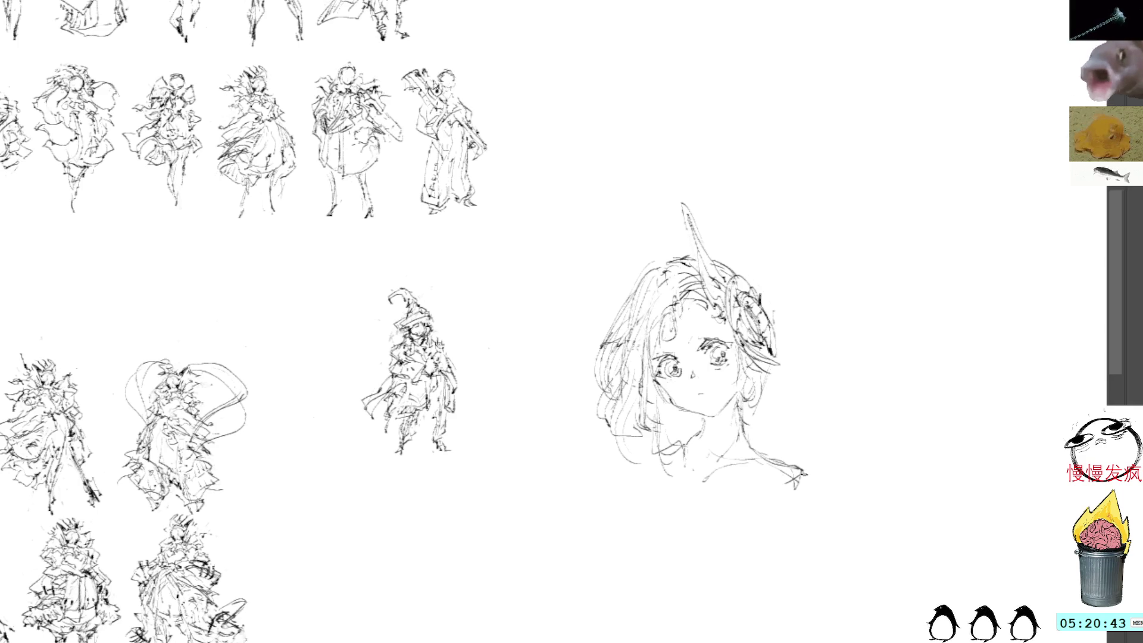
{"action": "left_click_drag", "start_coordinate": [802, 474], "coordinate": [807, 489]}
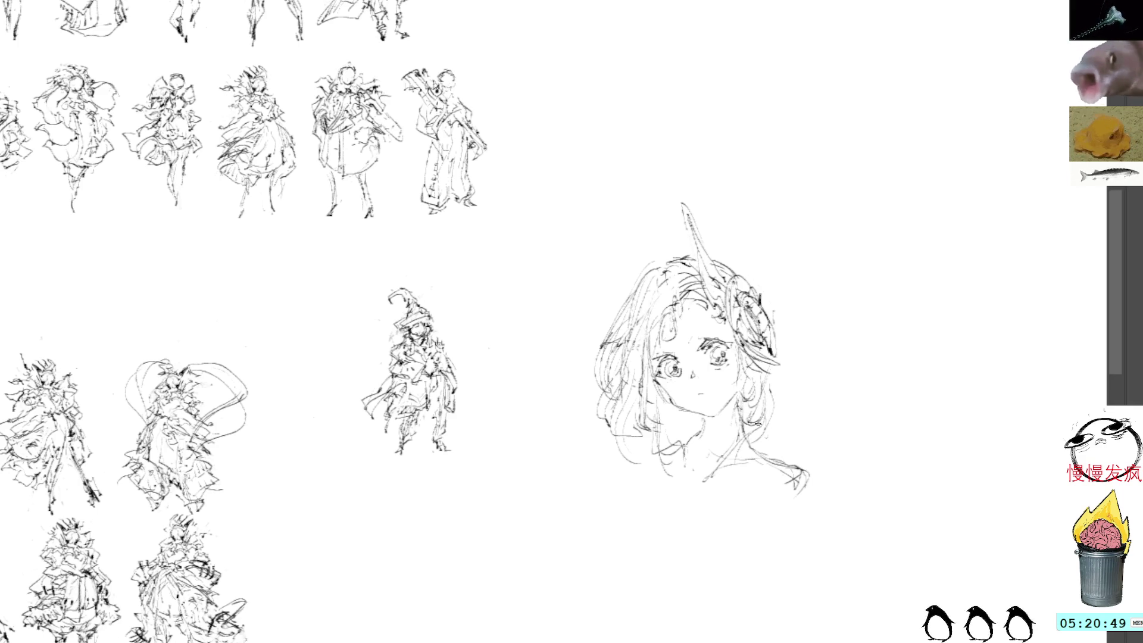
- Add collar strokes, erase the loose left hair strands and redraw them, undoing thin strokes
{"action": "mouse_move", "coordinate": [764, 441]}
{"action": "left_mouse_down"}
{"action": "mouse_move", "coordinate": [763, 470]}
{"action": "mouse_move", "coordinate": [732, 473]}
{"action": "left_mouse_up"}
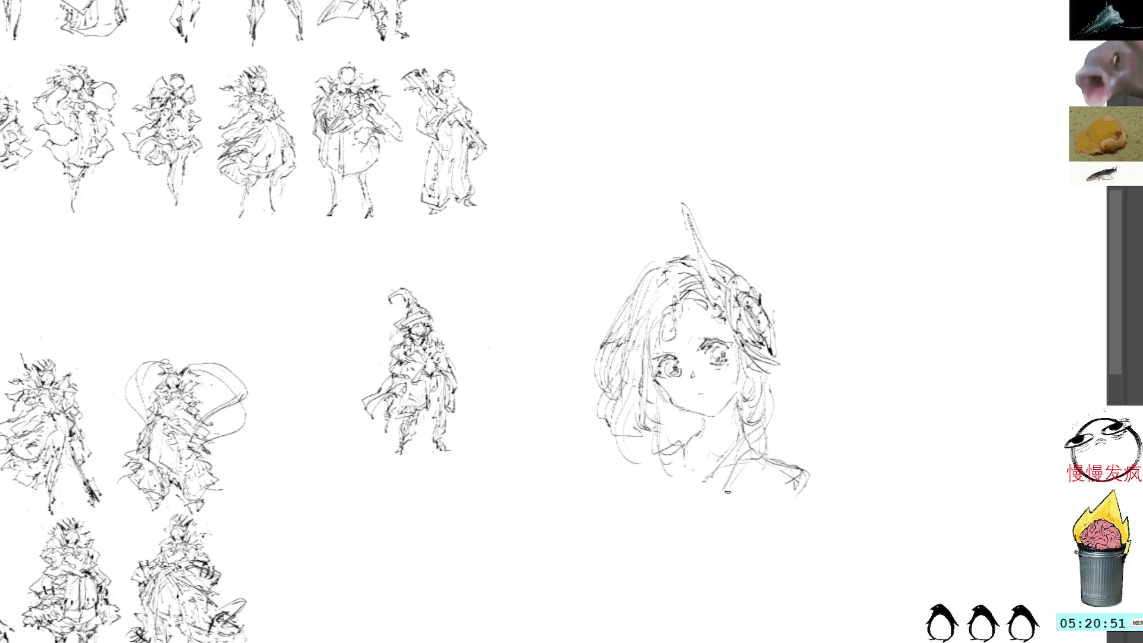
{"action": "left_click_drag", "start_coordinate": [608, 452], "coordinate": [600, 475]}
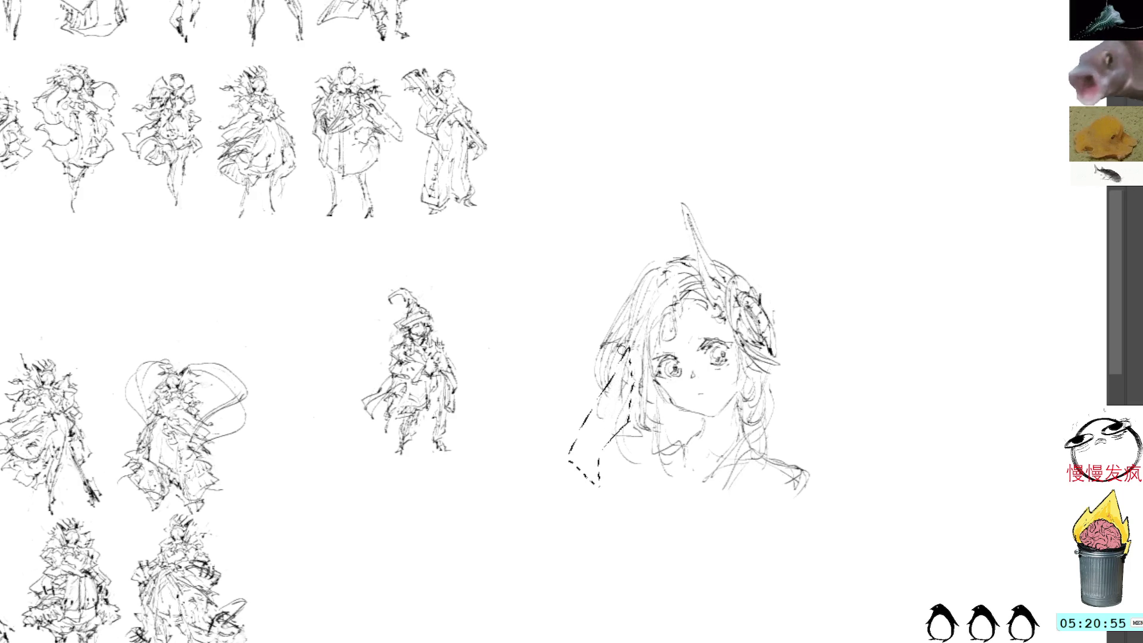
{"action": "key", "text": "Delete"}
{"action": "mouse_move", "coordinate": [619, 361]}
{"action": "left_mouse_down"}
{"action": "mouse_move", "coordinate": [629, 285]}
{"action": "mouse_move", "coordinate": [581, 429]}
{"action": "left_mouse_up"}
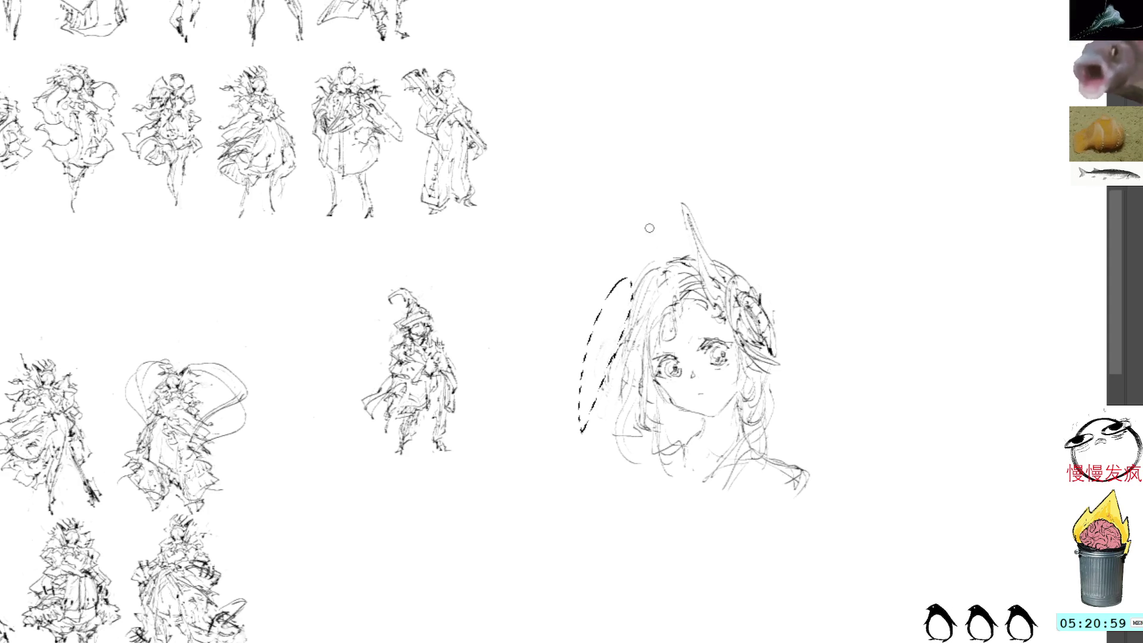
{"action": "key", "text": "Delete"}
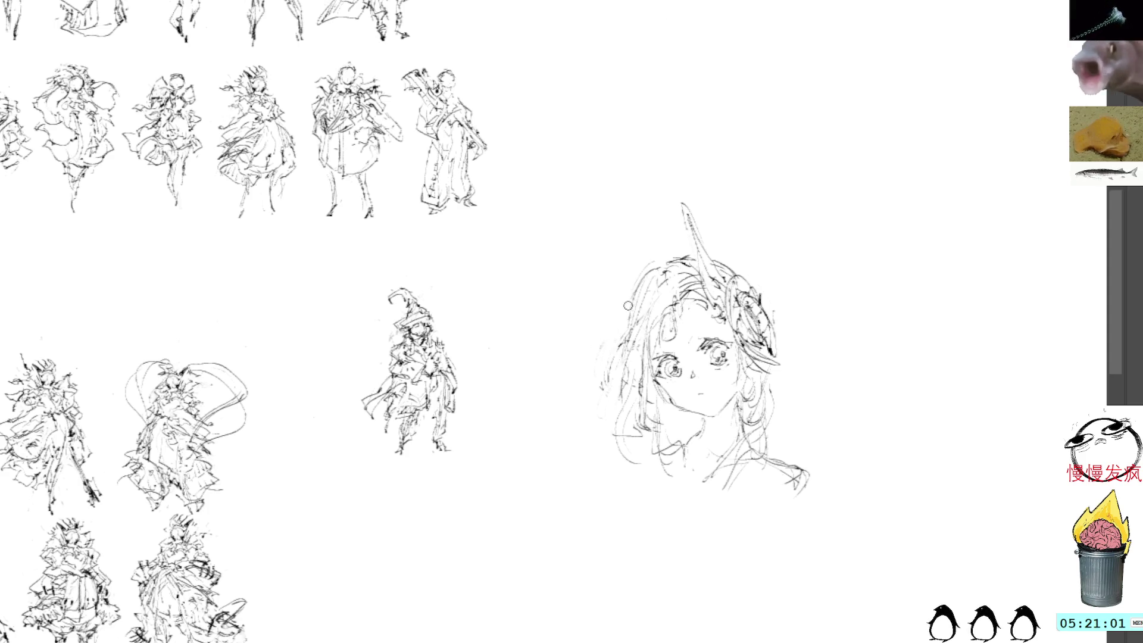
{"action": "left_click_drag", "start_coordinate": [631, 301], "coordinate": [608, 385]}
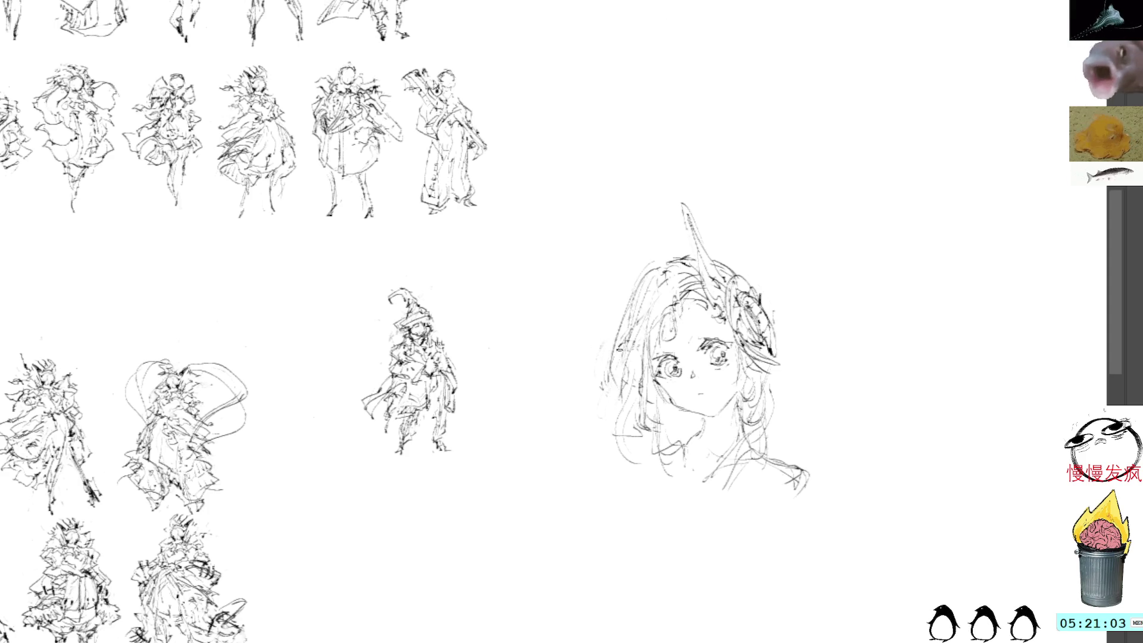
{"action": "mouse_move", "coordinate": [629, 317]}
{"action": "left_mouse_down"}
{"action": "mouse_move", "coordinate": [616, 382]}
{"action": "mouse_move", "coordinate": [621, 355]}
{"action": "mouse_move", "coordinate": [620, 370]}
{"action": "left_mouse_up"}
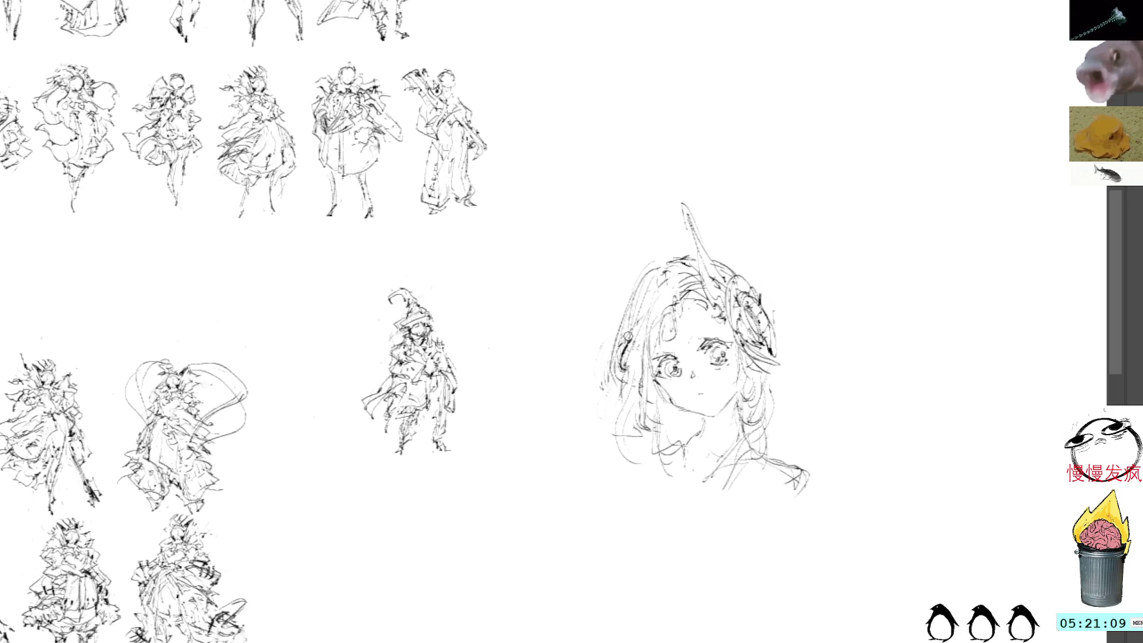
{"action": "key", "text": "ctrl+z"}
{"action": "key", "text": "ctrl+z"}
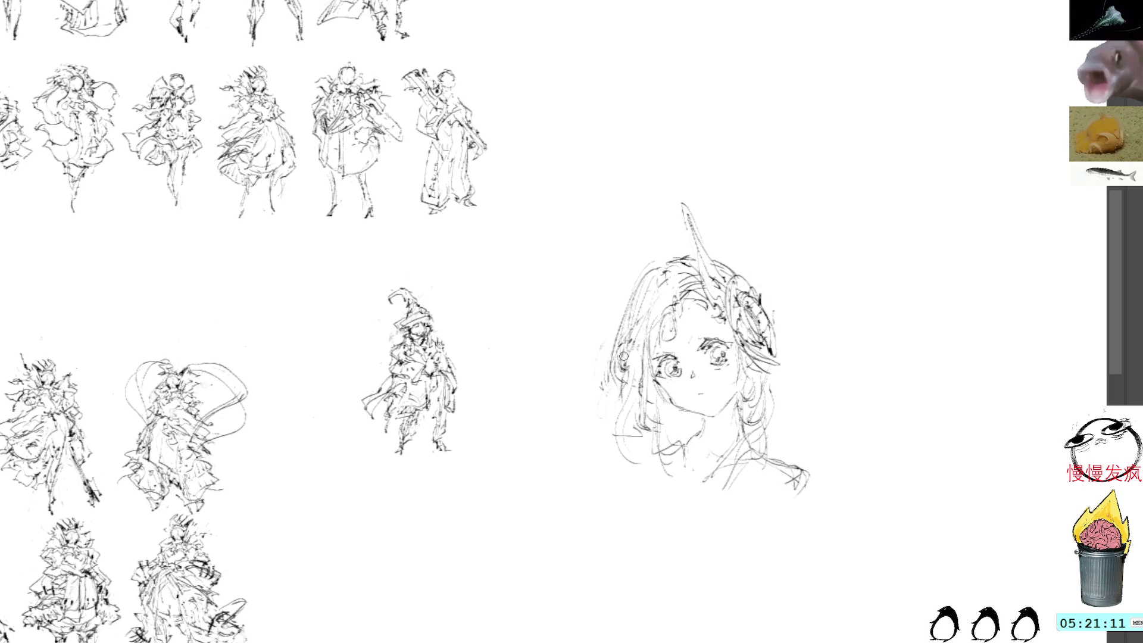
- Redraw the left hair outline from the crown down to the lower-left edge
{"action": "left_click_drag", "start_coordinate": [640, 285], "coordinate": [612, 384]}
{"action": "left_click_drag", "start_coordinate": [631, 322], "coordinate": [616, 379]}
{"action": "left_click_drag", "start_coordinate": [638, 300], "coordinate": [620, 337]}
{"action": "left_click_drag", "start_coordinate": [662, 272], "coordinate": [638, 299]}
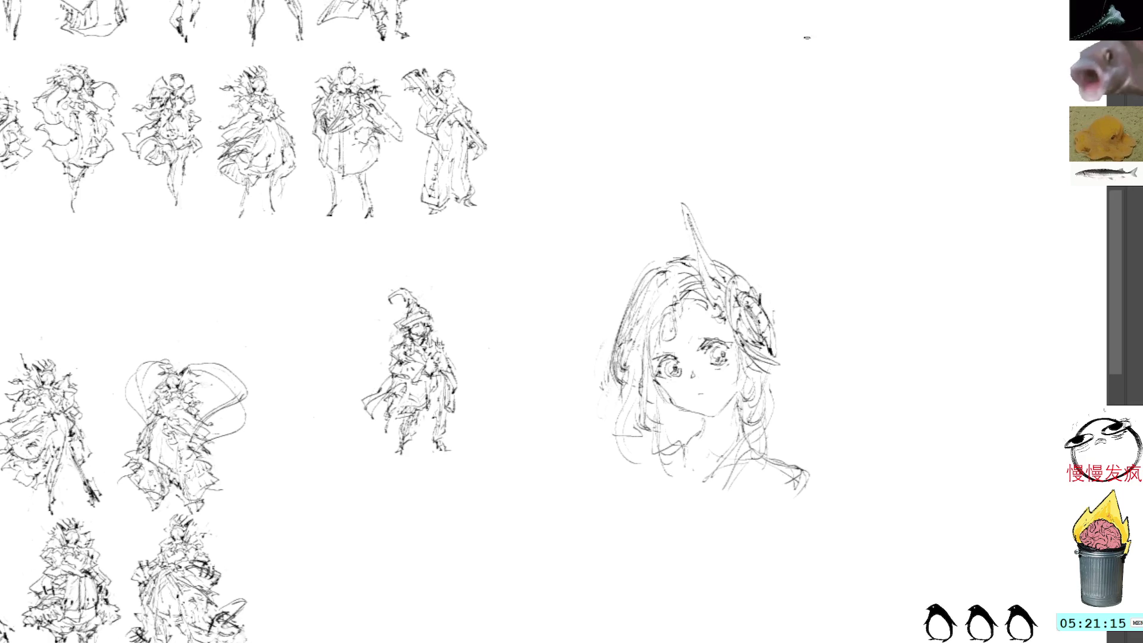
{"action": "mouse_move", "coordinate": [631, 366]}
{"action": "left_mouse_down"}
{"action": "mouse_move", "coordinate": [616, 411]}
{"action": "mouse_move", "coordinate": [632, 375]}
{"action": "mouse_move", "coordinate": [622, 402]}
{"action": "mouse_move", "coordinate": [635, 444]}
{"action": "left_mouse_up"}
{"action": "mouse_move", "coordinate": [639, 359]}
{"action": "left_mouse_down"}
{"action": "mouse_move", "coordinate": [632, 465]}
{"action": "mouse_move", "coordinate": [667, 478]}
{"action": "left_mouse_up"}
- Add faint inner strands to the left hair and strokes along the right hair and lower face
{"action": "mouse_move", "coordinate": [671, 301]}
{"action": "left_mouse_down"}
{"action": "mouse_move", "coordinate": [649, 318]}
{"action": "mouse_move", "coordinate": [643, 345]}
{"action": "mouse_move", "coordinate": [654, 398]}
{"action": "left_mouse_up"}
{"action": "left_click_drag", "start_coordinate": [665, 346], "coordinate": [659, 420]}
{"action": "left_click_drag", "start_coordinate": [659, 314], "coordinate": [647, 380]}
{"action": "left_click_drag", "start_coordinate": [661, 319], "coordinate": [647, 434]}
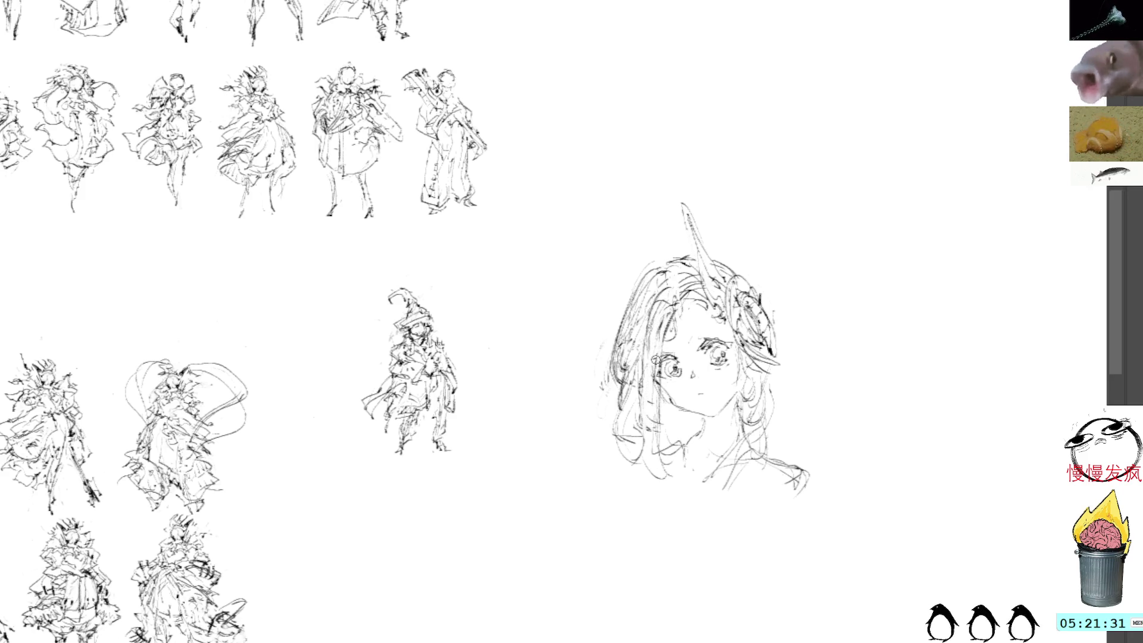
{"action": "mouse_move", "coordinate": [646, 391]}
{"action": "left_mouse_down"}
{"action": "mouse_move", "coordinate": [631, 460]}
{"action": "mouse_move", "coordinate": [600, 467]}
{"action": "mouse_move", "coordinate": [647, 459]}
{"action": "mouse_move", "coordinate": [664, 508]}
{"action": "left_mouse_up"}
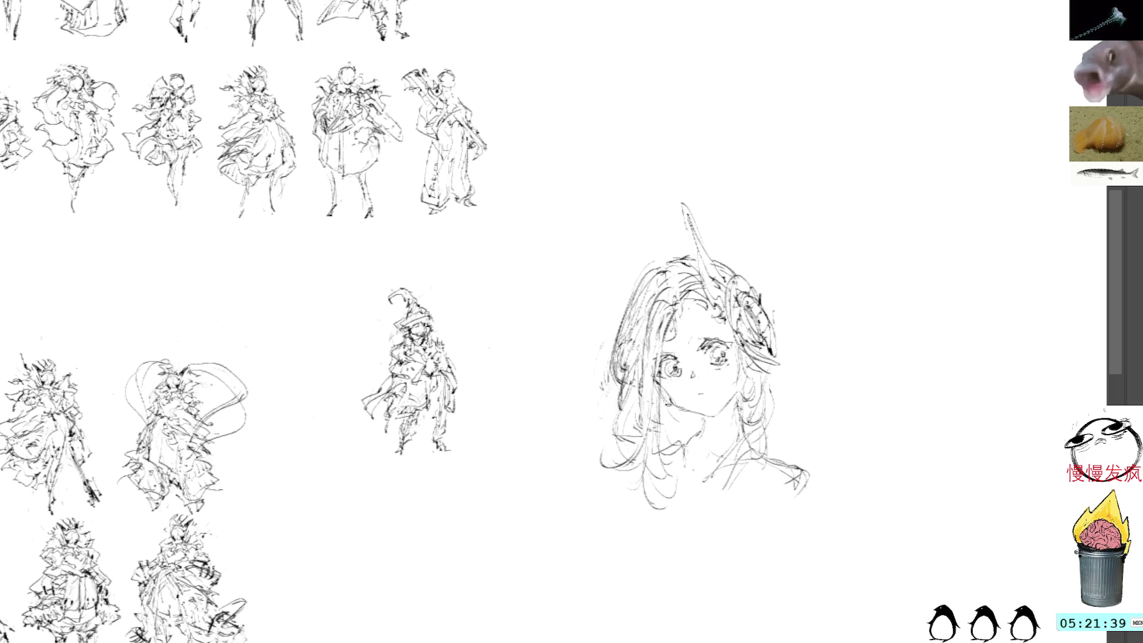
{"action": "left_click_drag", "start_coordinate": [671, 405], "coordinate": [688, 416]}
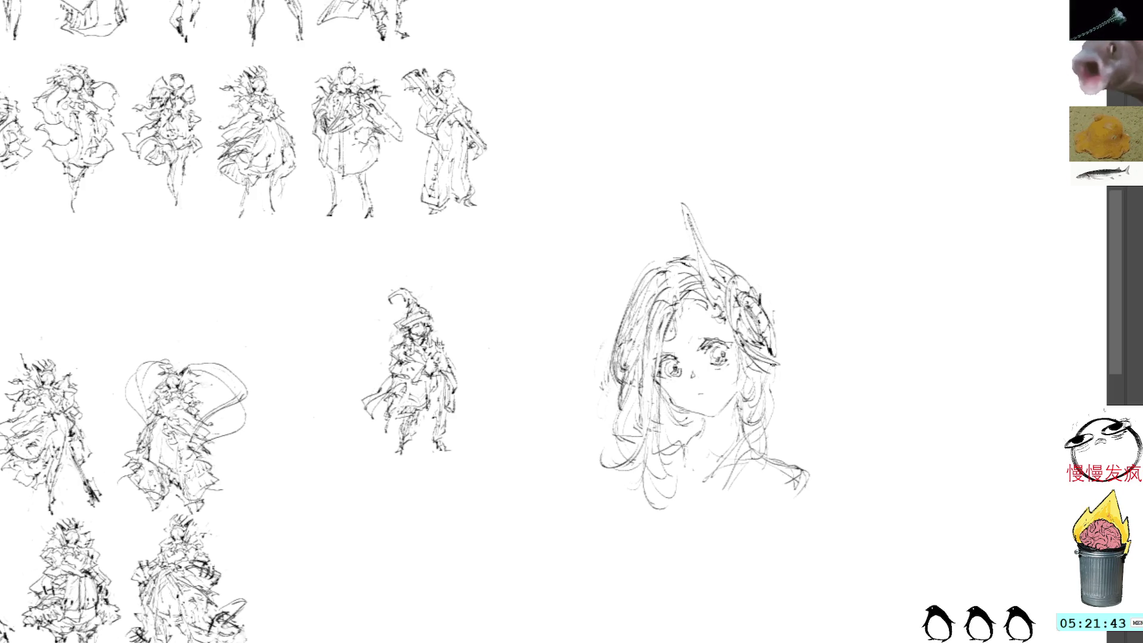
{"action": "mouse_move", "coordinate": [777, 368]}
{"action": "left_mouse_down"}
{"action": "mouse_move", "coordinate": [753, 402]}
{"action": "mouse_move", "coordinate": [754, 442]}
{"action": "mouse_move", "coordinate": [730, 462]}
{"action": "mouse_move", "coordinate": [761, 441]}
{"action": "mouse_move", "coordinate": [743, 443]}
{"action": "mouse_move", "coordinate": [763, 444]}
{"action": "mouse_move", "coordinate": [725, 454]}
{"action": "mouse_move", "coordinate": [683, 499]}
{"action": "left_mouse_up"}
{"action": "key", "text": "ctrl+z"}
{"action": "key", "text": "ctrl+z"}
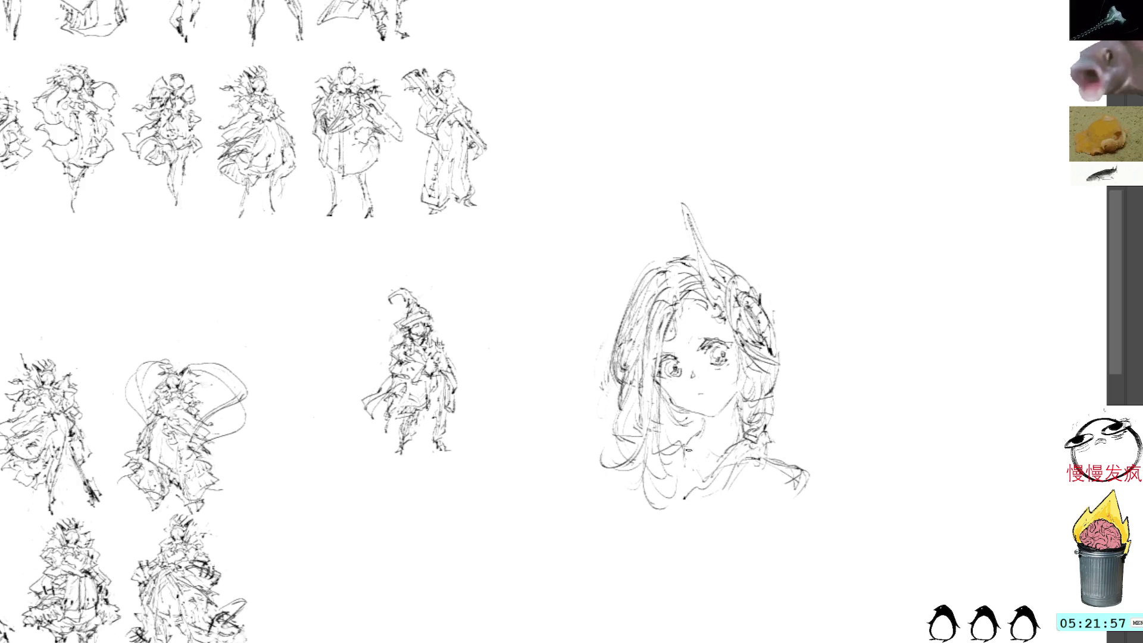
{"action": "left_click_drag", "start_coordinate": [662, 86], "coordinate": [673, 35]}
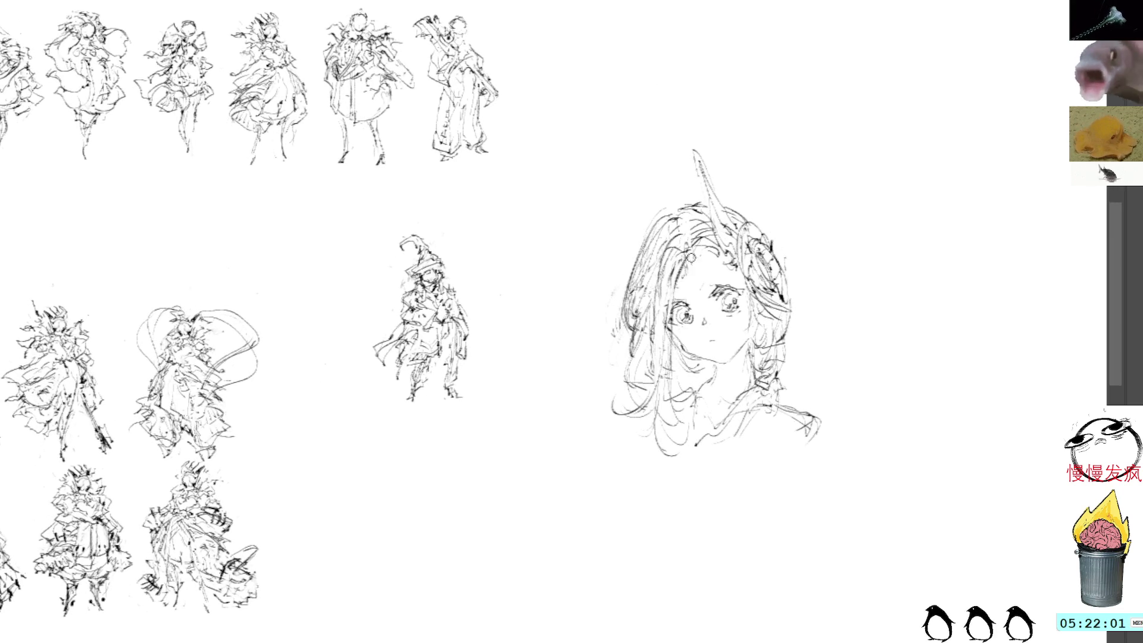
- Sketch the neck and collar lines below the chin with hair touches beside the horn
{"action": "left_click_drag", "start_coordinate": [688, 283], "coordinate": [699, 251]}
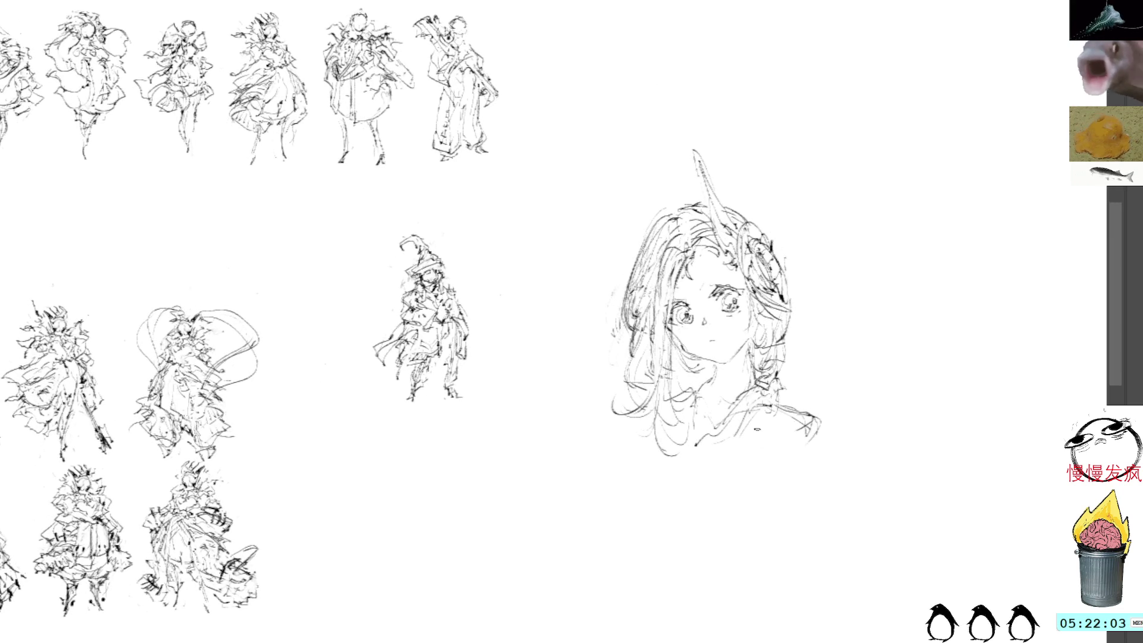
{"action": "left_click_drag", "start_coordinate": [749, 412], "coordinate": [684, 461]}
{"action": "left_click_drag", "start_coordinate": [731, 399], "coordinate": [675, 445]}
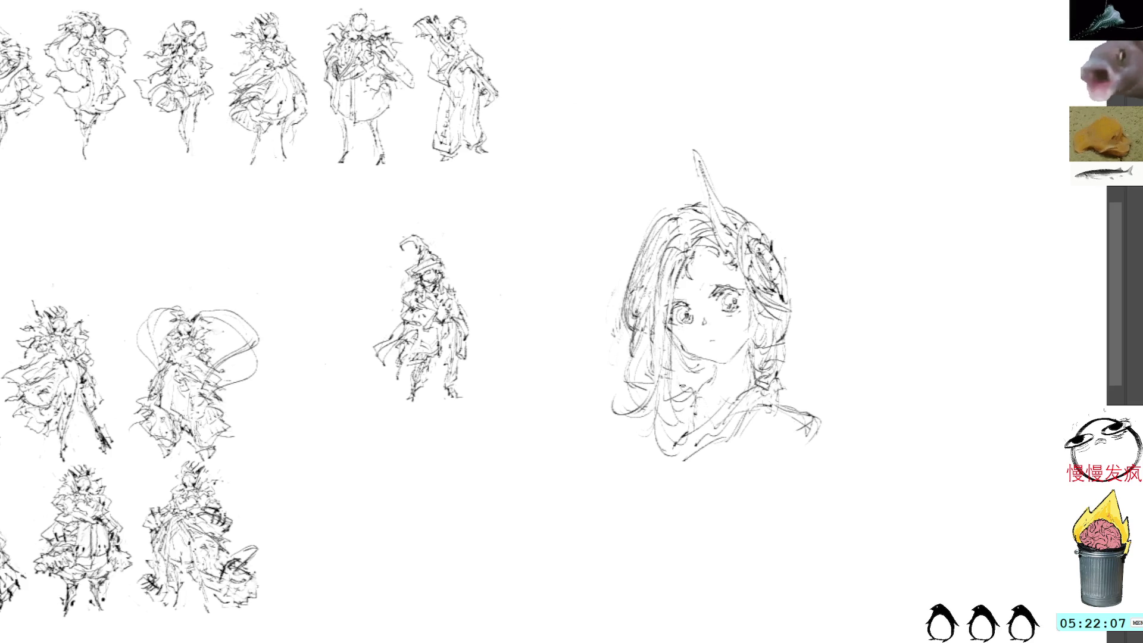
{"action": "left_click_drag", "start_coordinate": [694, 427], "coordinate": [711, 416]}
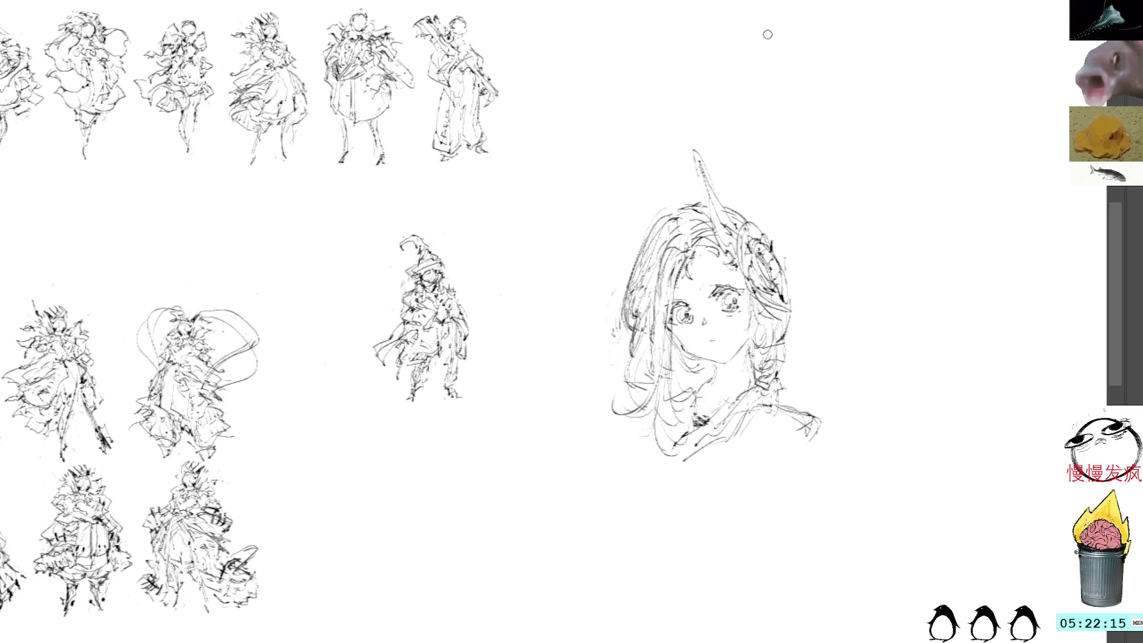
{"action": "mouse_move", "coordinate": [644, 419]}
{"action": "left_mouse_down"}
{"action": "mouse_move", "coordinate": [599, 443]}
{"action": "mouse_move", "coordinate": [670, 463]}
{"action": "left_mouse_up"}
- Draw the left and right shoulder lines, then erase the stray hatching below the bust
{"action": "left_click_drag", "start_coordinate": [586, 438], "coordinate": [694, 486]}
{"action": "mouse_move", "coordinate": [643, 451]}
{"action": "left_mouse_down"}
{"action": "mouse_move", "coordinate": [703, 482]}
{"action": "mouse_move", "coordinate": [739, 449]}
{"action": "left_mouse_up"}
{"action": "left_click_drag", "start_coordinate": [669, 466], "coordinate": [806, 425]}
{"action": "left_click_drag", "start_coordinate": [683, 471], "coordinate": [818, 429]}
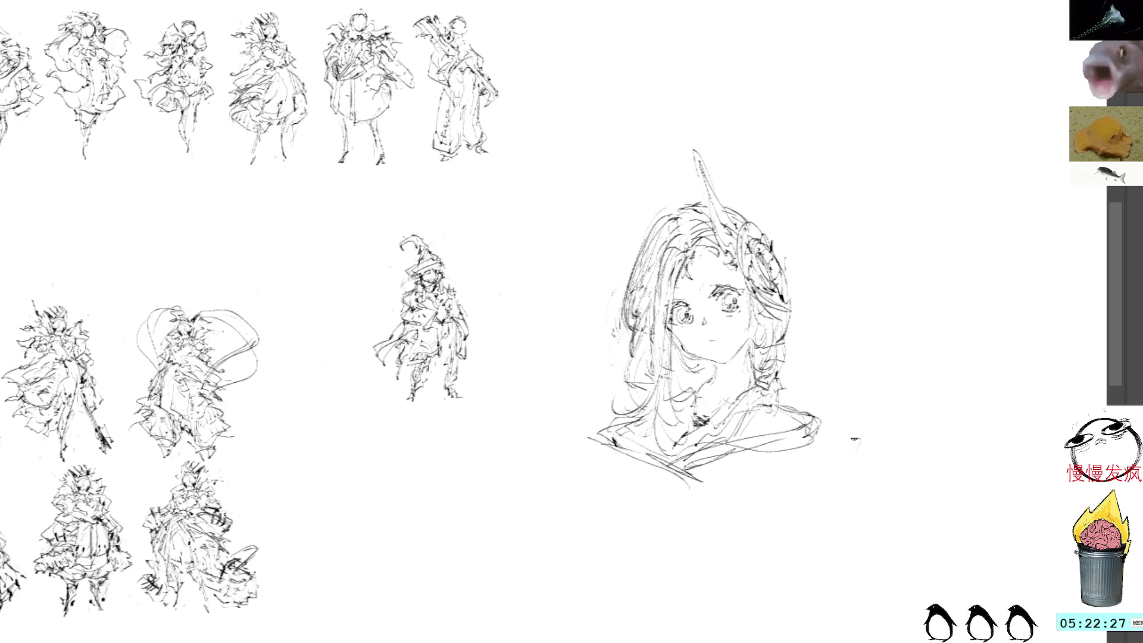
{"action": "mouse_move", "coordinate": [727, 471]}
{"action": "left_mouse_down"}
{"action": "mouse_move", "coordinate": [840, 445]}
{"action": "mouse_move", "coordinate": [834, 424]}
{"action": "mouse_move", "coordinate": [840, 456]}
{"action": "mouse_move", "coordinate": [695, 483]}
{"action": "mouse_move", "coordinate": [625, 514]}
{"action": "left_mouse_up"}
{"action": "mouse_move", "coordinate": [672, 482]}
{"action": "left_mouse_down"}
{"action": "mouse_move", "coordinate": [636, 507]}
{"action": "mouse_move", "coordinate": [672, 490]}
{"action": "mouse_move", "coordinate": [639, 492]}
{"action": "left_mouse_up"}
{"action": "key", "text": "Delete"}
{"action": "key", "text": "ctrl+d"}
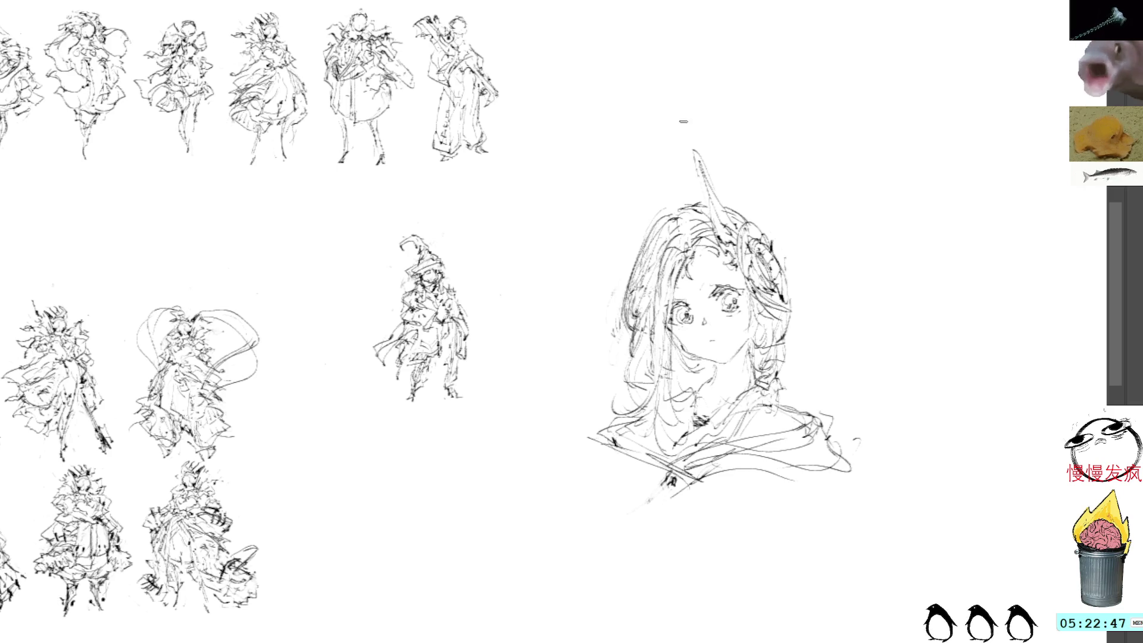
- Lengthen the horn upward and darken the top and left hair outline and strands
{"action": "mouse_move", "coordinate": [713, 213]}
{"action": "left_mouse_down"}
{"action": "mouse_move", "coordinate": [697, 163]}
{"action": "mouse_move", "coordinate": [715, 198]}
{"action": "left_mouse_up"}
{"action": "mouse_move", "coordinate": [692, 150]}
{"action": "left_mouse_down"}
{"action": "mouse_move", "coordinate": [734, 209]}
{"action": "mouse_move", "coordinate": [725, 171]}
{"action": "mouse_move", "coordinate": [739, 199]}
{"action": "mouse_move", "coordinate": [764, 213]}
{"action": "mouse_move", "coordinate": [768, 200]}
{"action": "mouse_move", "coordinate": [774, 245]}
{"action": "left_mouse_up"}
{"action": "left_click_drag", "start_coordinate": [639, 246], "coordinate": [629, 256]}
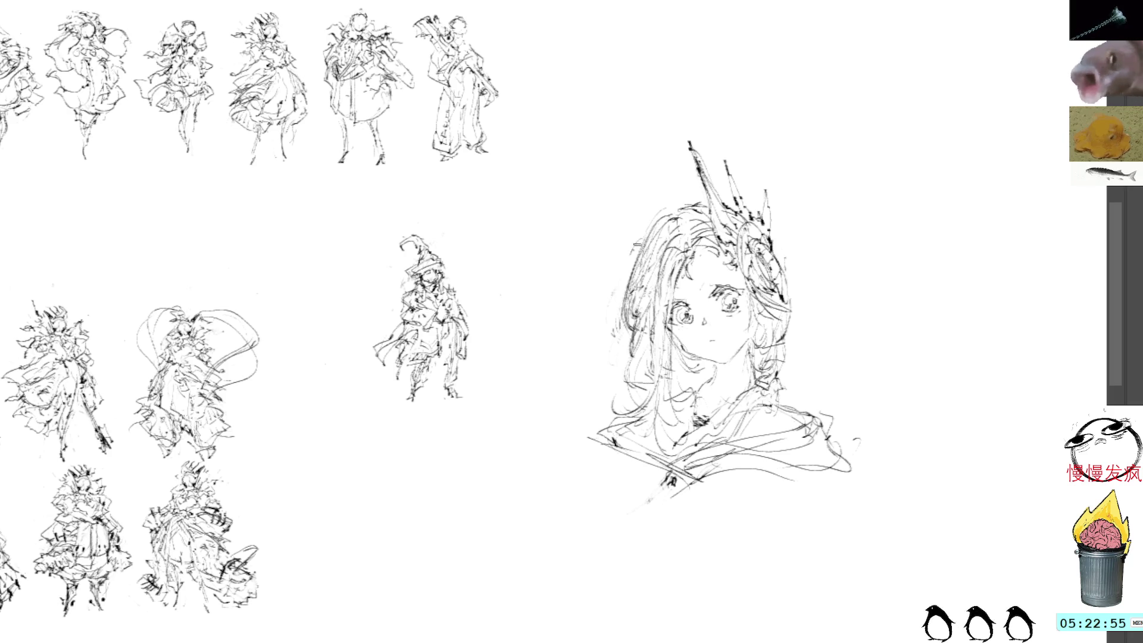
{"action": "left_click_drag", "start_coordinate": [665, 214], "coordinate": [635, 272]}
{"action": "mouse_move", "coordinate": [673, 226]}
{"action": "left_mouse_down"}
{"action": "mouse_move", "coordinate": [653, 234]}
{"action": "mouse_move", "coordinate": [616, 298]}
{"action": "mouse_move", "coordinate": [616, 327]}
{"action": "left_mouse_up"}
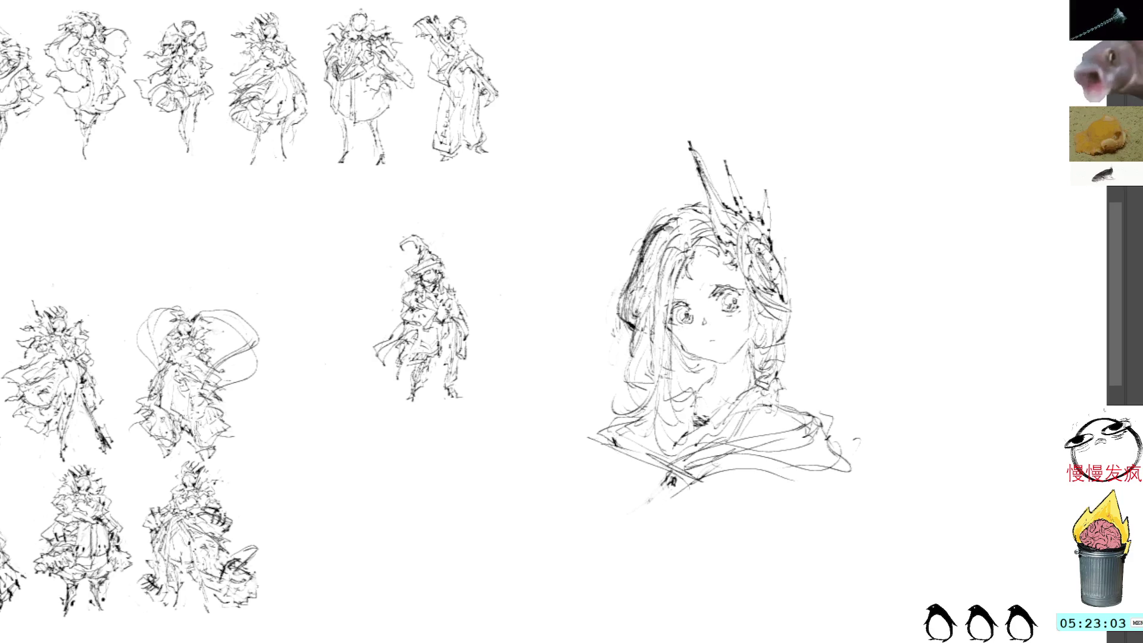
{"action": "left_click_drag", "start_coordinate": [688, 209], "coordinate": [676, 217]}
{"action": "left_click_drag", "start_coordinate": [679, 256], "coordinate": [668, 261]}
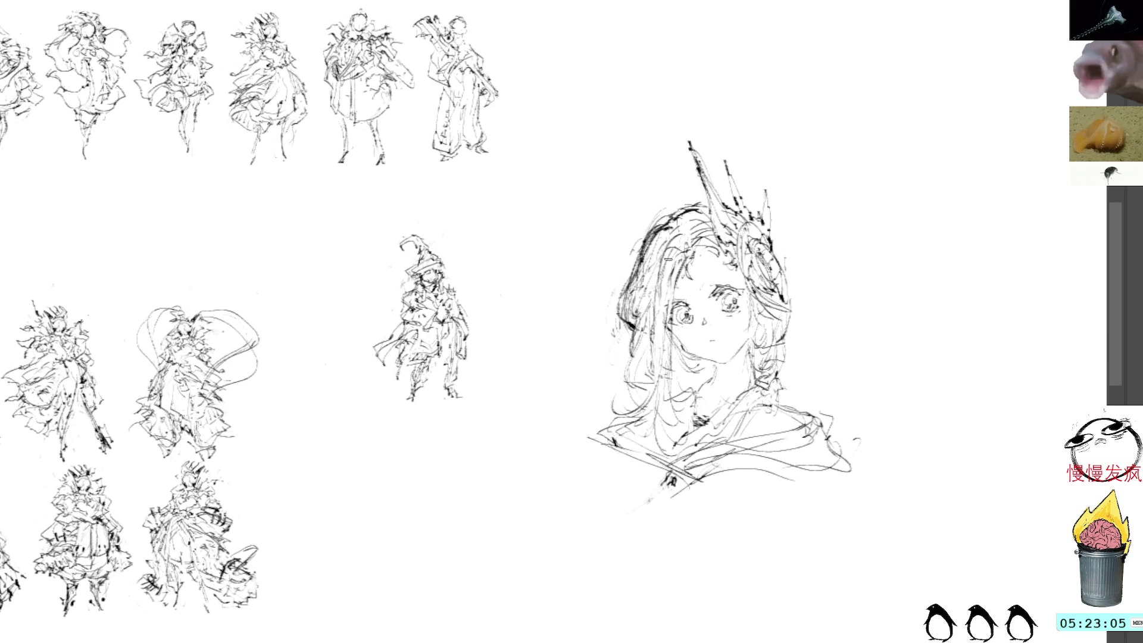
{"action": "mouse_move", "coordinate": [647, 327]}
{"action": "left_mouse_down"}
{"action": "mouse_move", "coordinate": [627, 388]}
{"action": "mouse_move", "coordinate": [644, 370]}
{"action": "mouse_move", "coordinate": [640, 391]}
{"action": "left_mouse_up"}
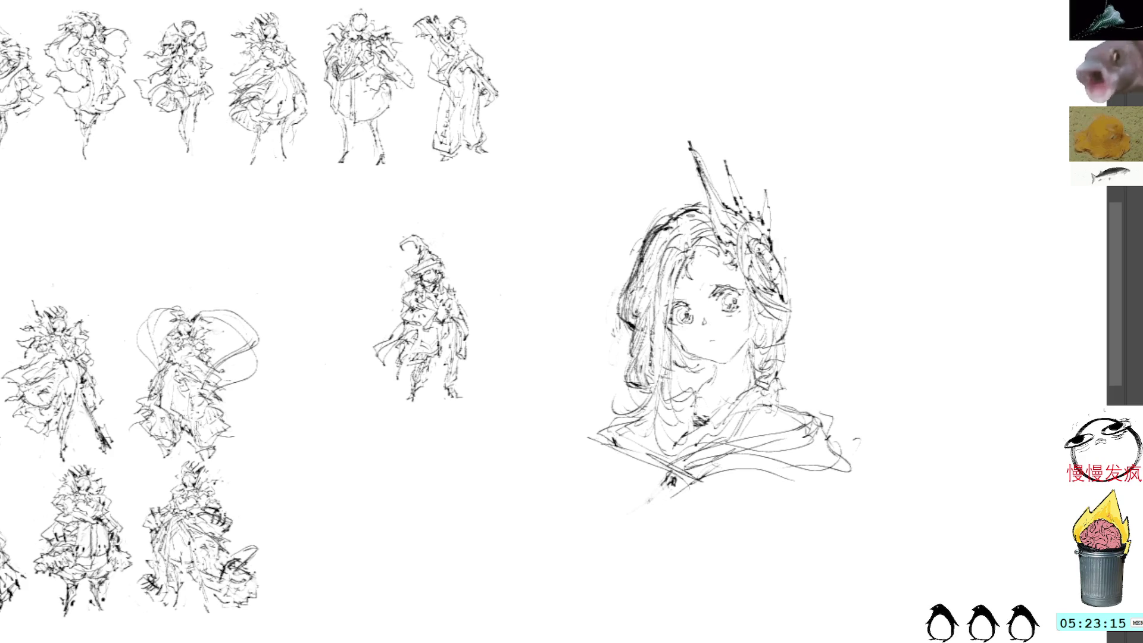
- Add spikes to the crown's right side and lasso the whole head for transforming
{"action": "mouse_move", "coordinate": [761, 283]}
{"action": "left_mouse_down"}
{"action": "mouse_move", "coordinate": [798, 295]}
{"action": "mouse_move", "coordinate": [796, 270]}
{"action": "left_mouse_up"}
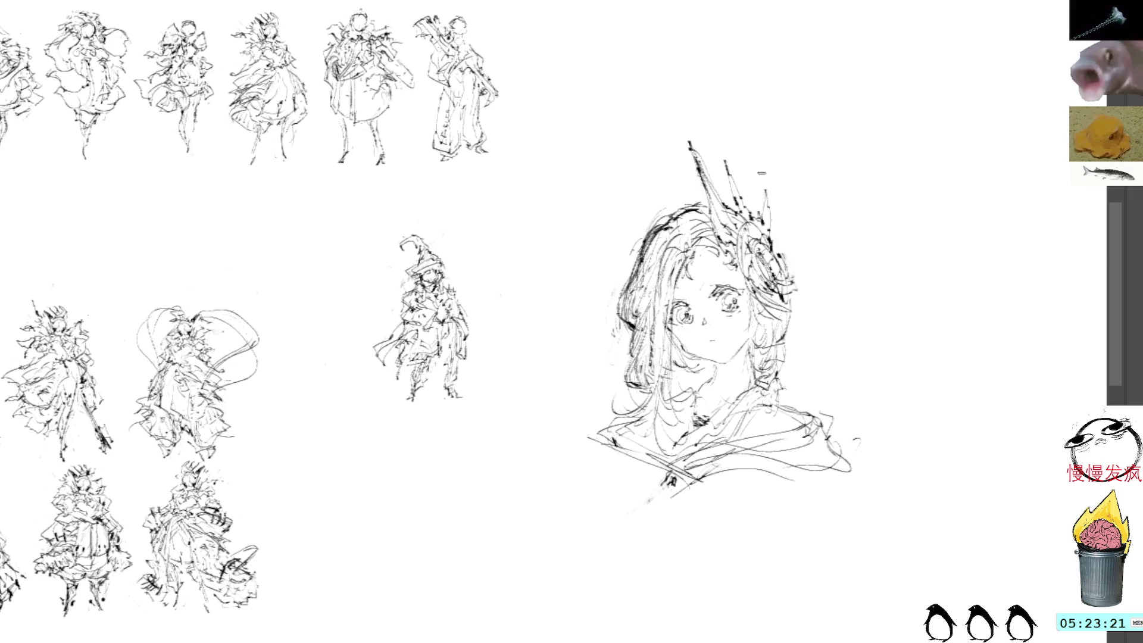
{"action": "left_click_drag", "start_coordinate": [778, 247], "coordinate": [799, 280]}
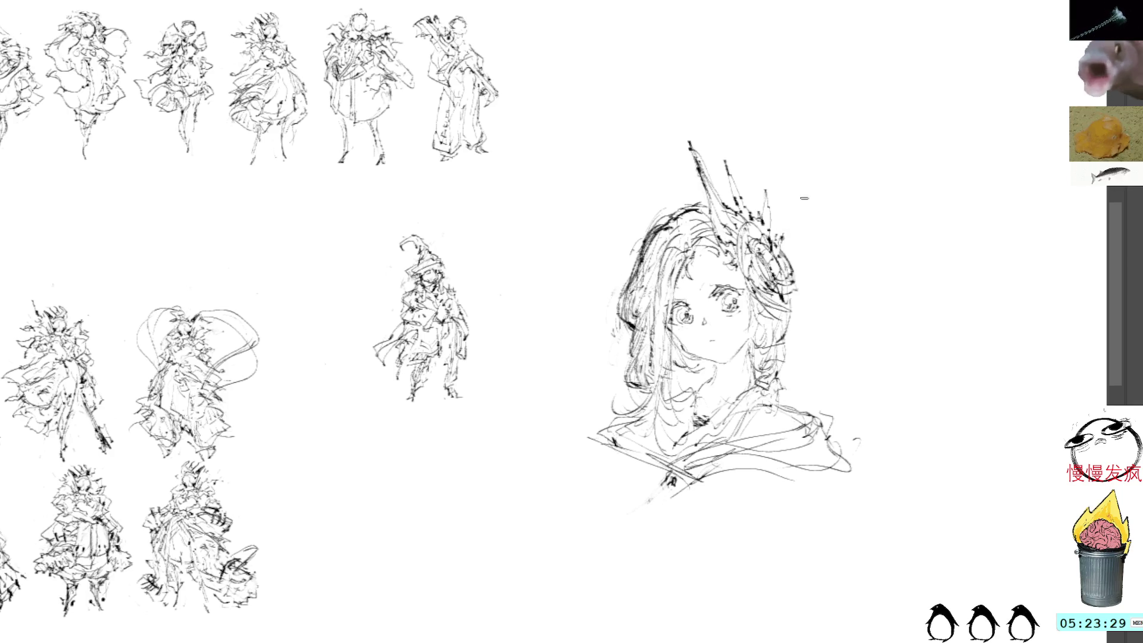
{"action": "left_click_drag", "start_coordinate": [814, 159], "coordinate": [834, 258]}
{"action": "key", "text": "ctrl+t"}
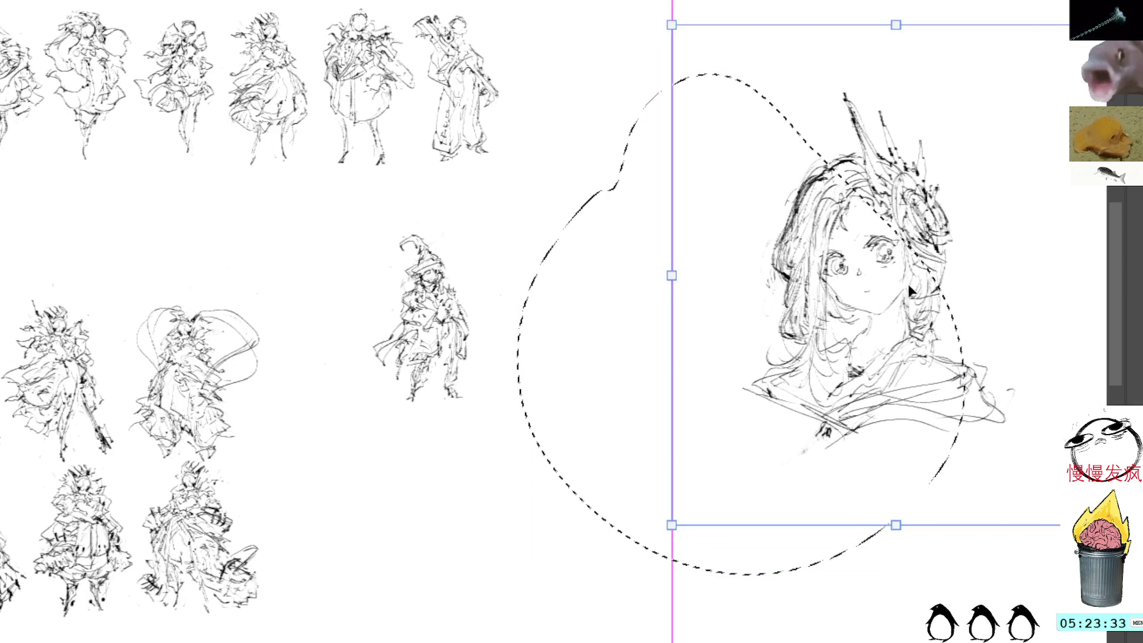
- Confirm the enlarged, moved head, then sharpen the horn, ear hairline, chin and neck
{"action": "key", "text": "Return"}
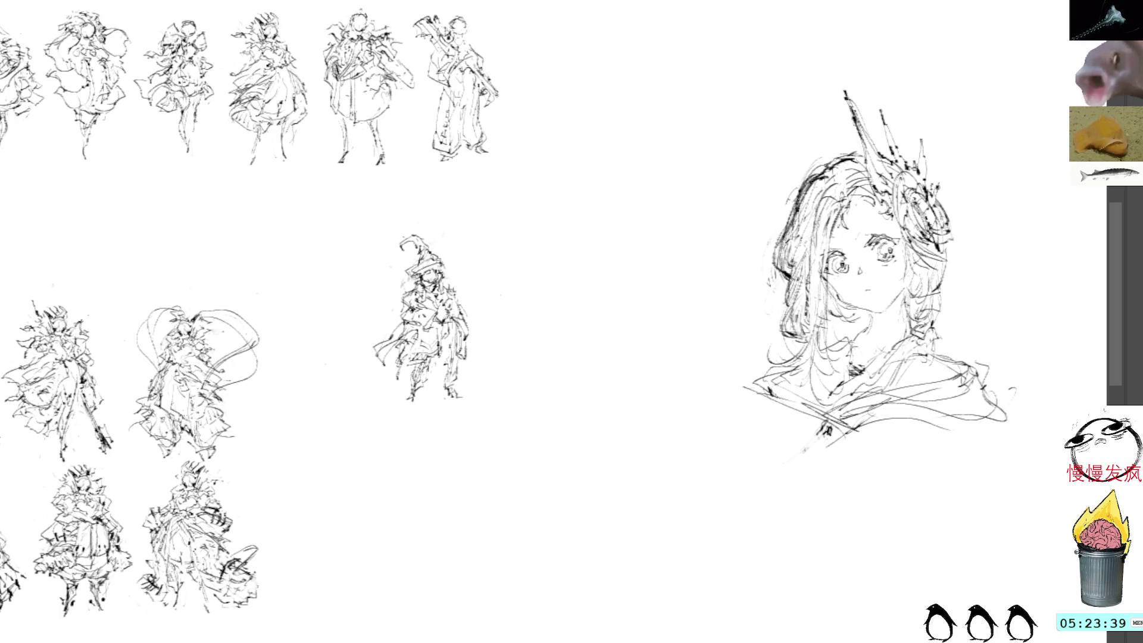
{"action": "mouse_move", "coordinate": [895, 154]}
{"action": "left_mouse_down"}
{"action": "mouse_move", "coordinate": [885, 158]}
{"action": "mouse_move", "coordinate": [880, 109]}
{"action": "mouse_move", "coordinate": [906, 163]}
{"action": "mouse_move", "coordinate": [927, 140]}
{"action": "mouse_move", "coordinate": [929, 188]}
{"action": "mouse_move", "coordinate": [958, 239]}
{"action": "mouse_move", "coordinate": [939, 291]}
{"action": "mouse_move", "coordinate": [897, 315]}
{"action": "left_mouse_up"}
{"action": "left_click_drag", "start_coordinate": [918, 268], "coordinate": [900, 283]}
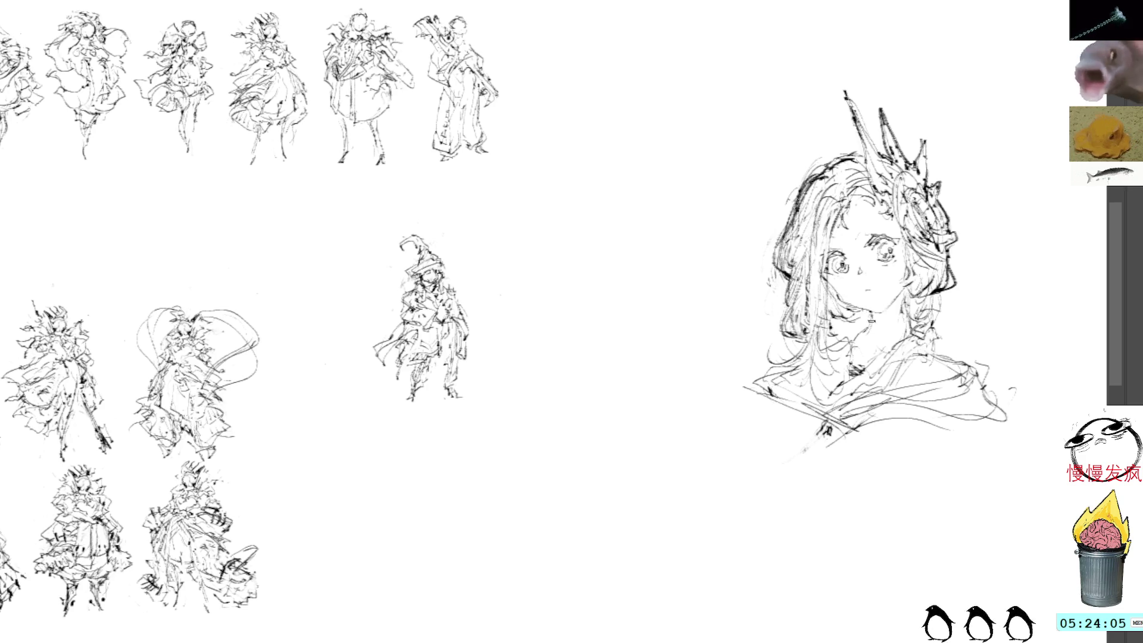
{"action": "left_click_drag", "start_coordinate": [871, 329], "coordinate": [850, 340]}
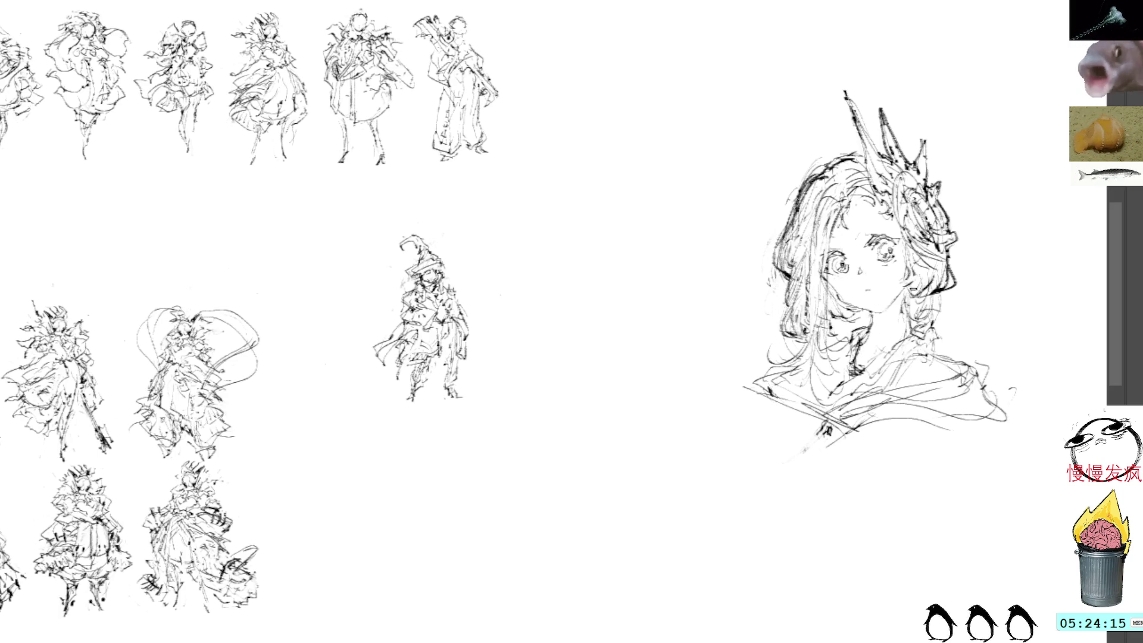
{"action": "left_click_drag", "start_coordinate": [921, 333], "coordinate": [945, 327]}
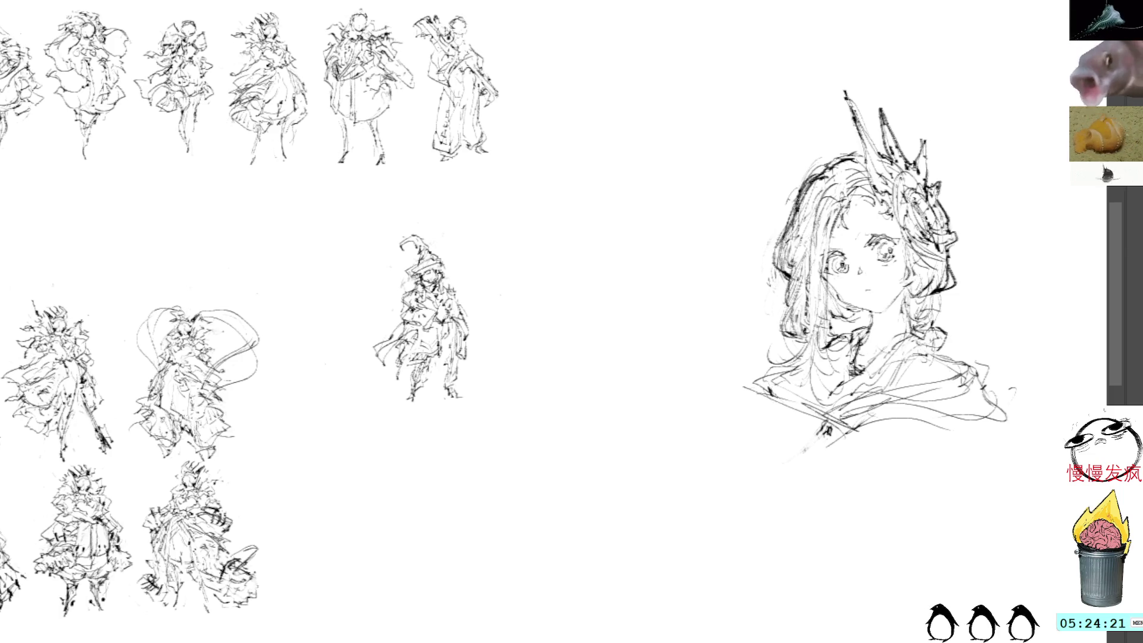
- Add a left shoulder line and lasso the head sketch for moving
{"action": "mouse_move", "coordinate": [769, 368]}
{"action": "left_mouse_down"}
{"action": "mouse_move", "coordinate": [741, 382]}
{"action": "mouse_move", "coordinate": [815, 411]}
{"action": "mouse_move", "coordinate": [809, 392]}
{"action": "mouse_move", "coordinate": [822, 407]}
{"action": "mouse_move", "coordinate": [864, 399]}
{"action": "mouse_move", "coordinate": [876, 416]}
{"action": "left_mouse_up"}
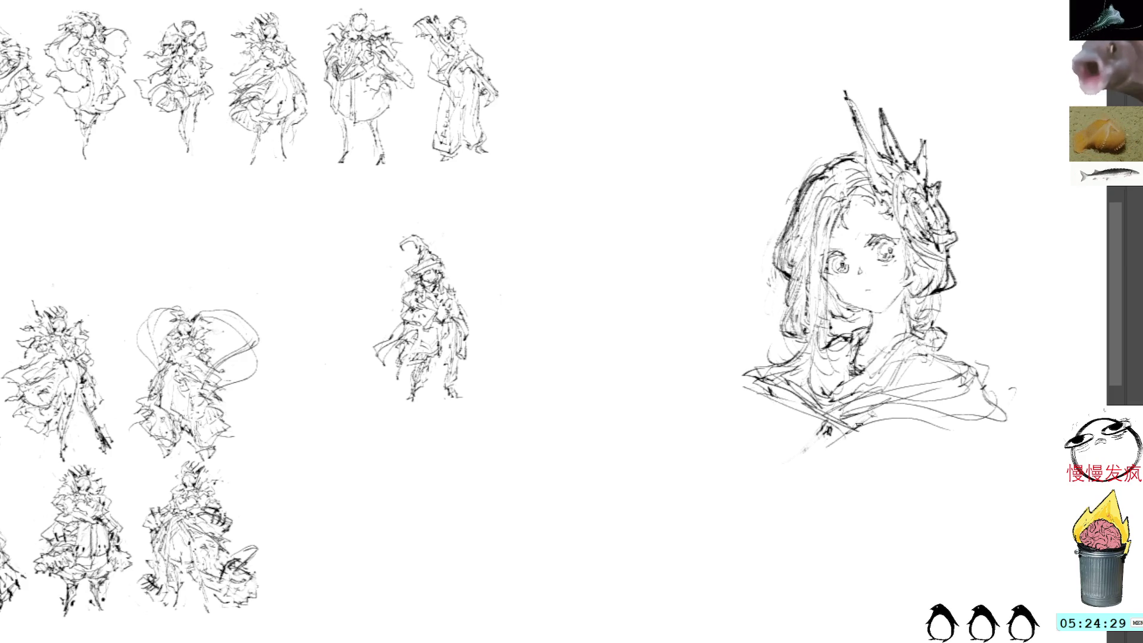
{"action": "mouse_move", "coordinate": [706, 314]}
{"action": "left_mouse_down"}
{"action": "mouse_move", "coordinate": [776, 331]}
{"action": "mouse_move", "coordinate": [768, 348]}
{"action": "mouse_move", "coordinate": [788, 334]}
{"action": "left_mouse_up"}
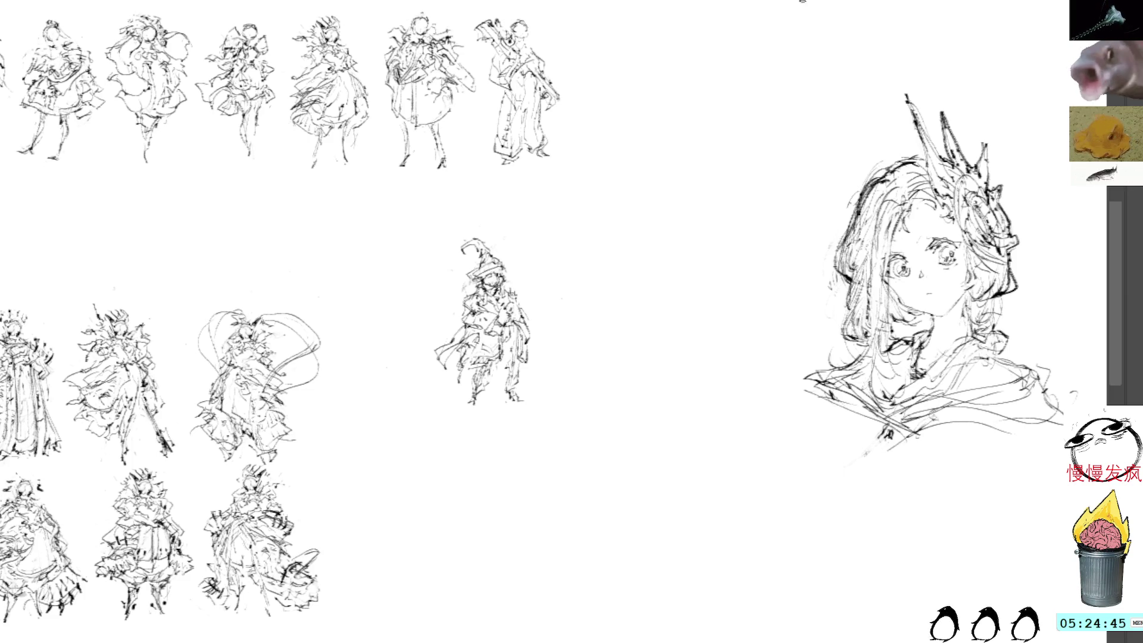
{"action": "left_click_drag", "start_coordinate": [978, 81], "coordinate": [1063, 136]}
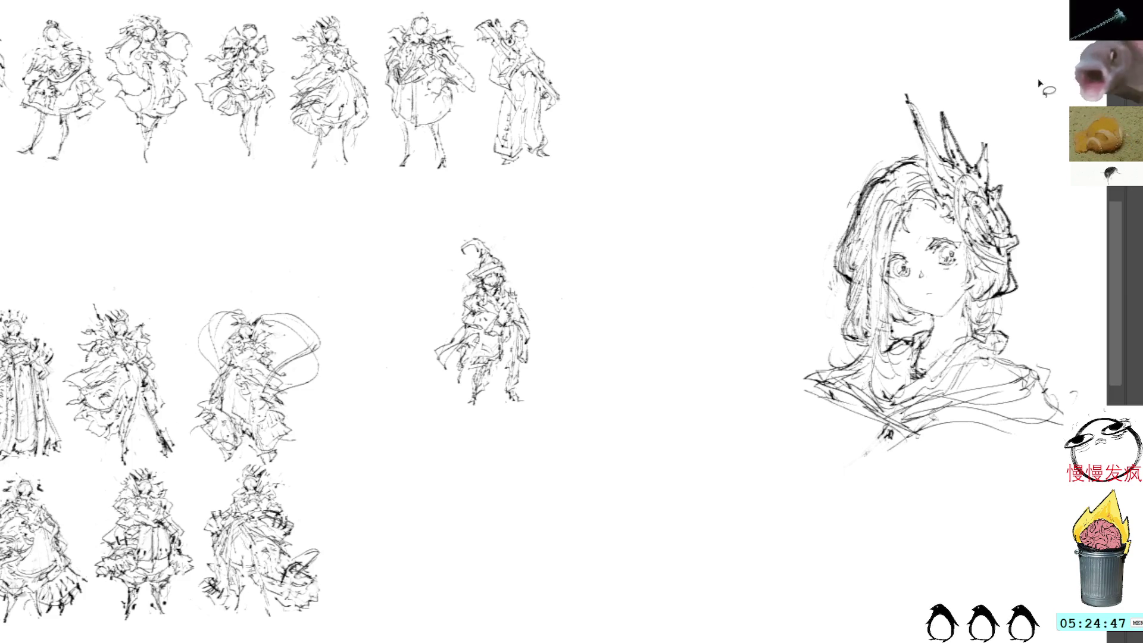
- Move the head sketch up and left, then start a second face below with two eyes and a brow mark
{"action": "left_click_drag", "start_coordinate": [1024, 315], "coordinate": [953, 145]}
{"action": "key", "text": "ctrl+d"}
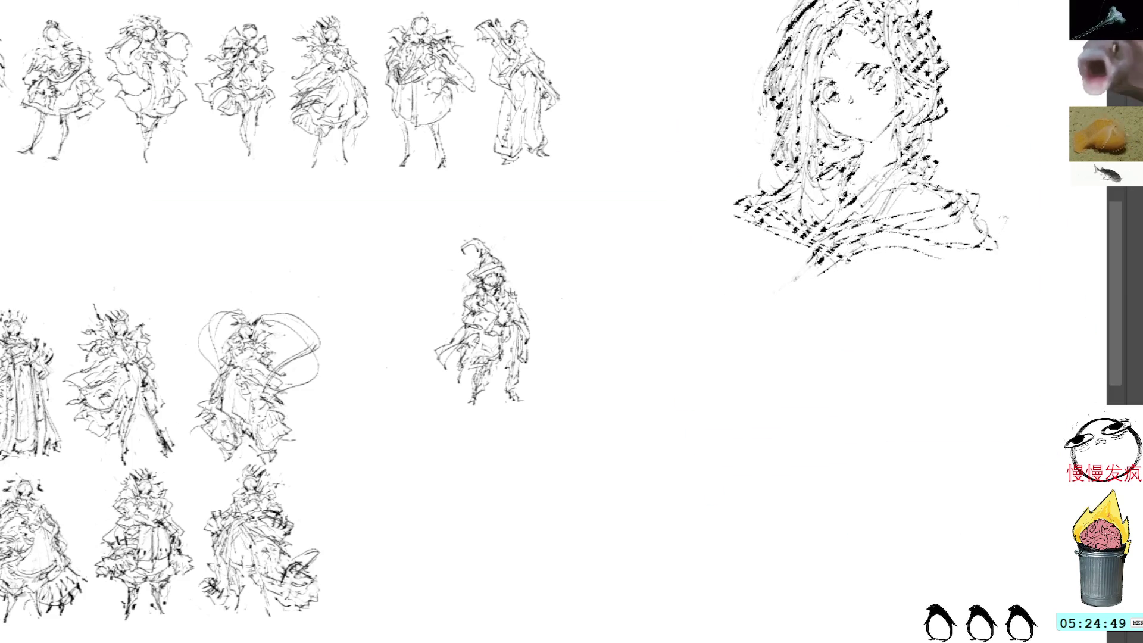
{"action": "scroll", "coordinate": [783, 373], "scroll_direction": "down", "scroll_amount": 2}
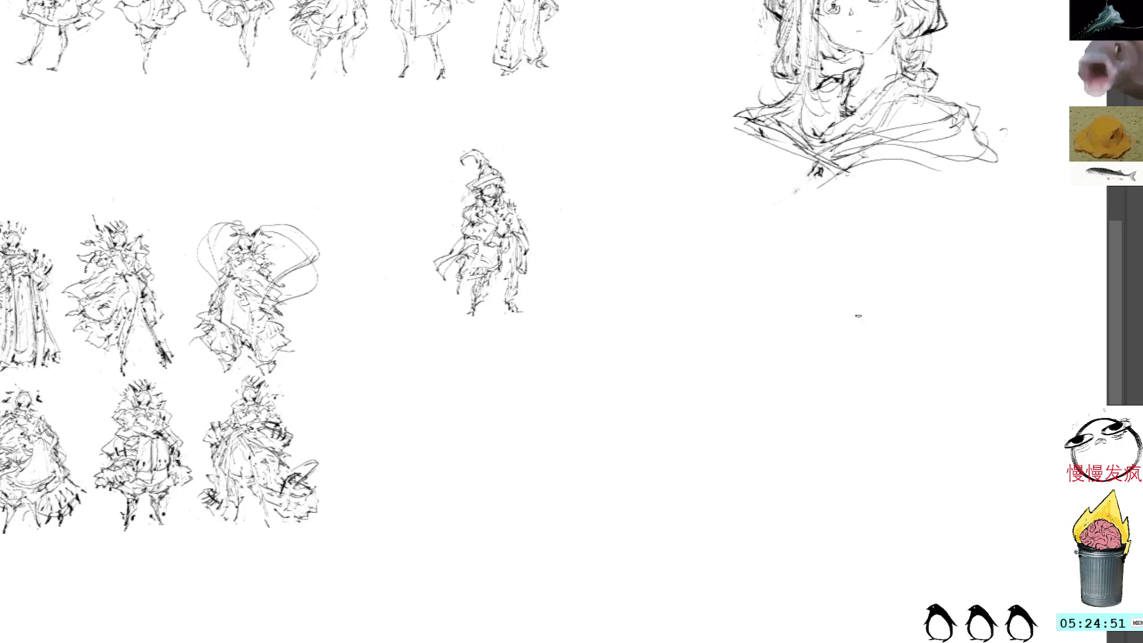
{"action": "mouse_move", "coordinate": [804, 335]}
{"action": "left_mouse_down"}
{"action": "mouse_move", "coordinate": [831, 337]}
{"action": "mouse_move", "coordinate": [827, 355]}
{"action": "mouse_move", "coordinate": [883, 358]}
{"action": "mouse_move", "coordinate": [882, 371]}
{"action": "left_mouse_up"}
{"action": "key", "text": "ctrl+z"}
{"action": "key", "text": "ctrl+z"}
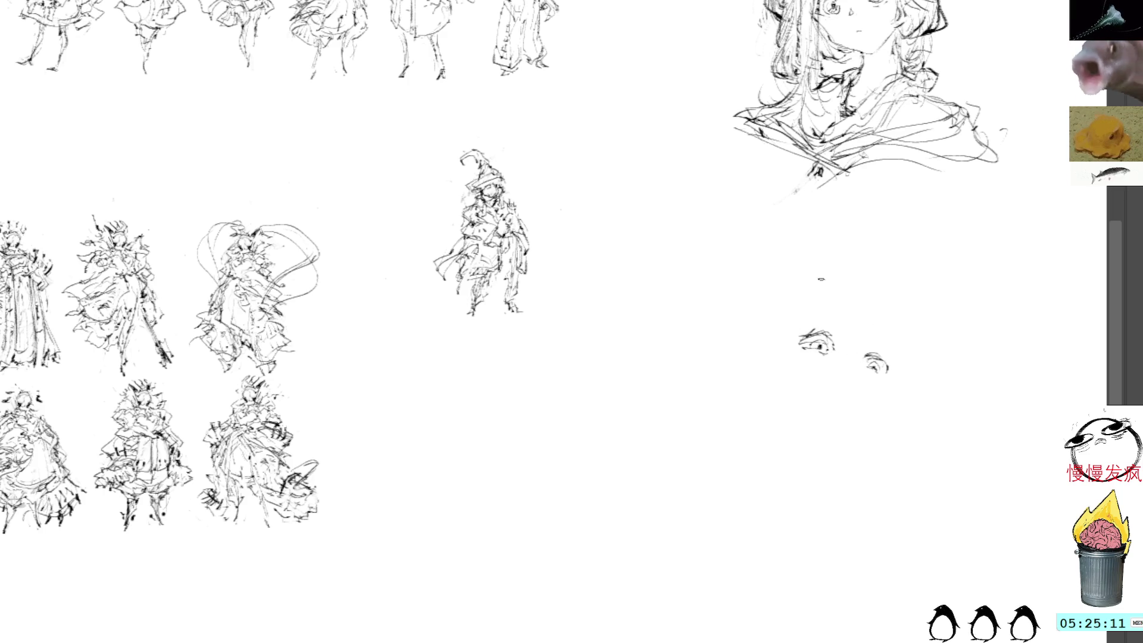
{"action": "left_click_drag", "start_coordinate": [815, 312], "coordinate": [835, 305]}
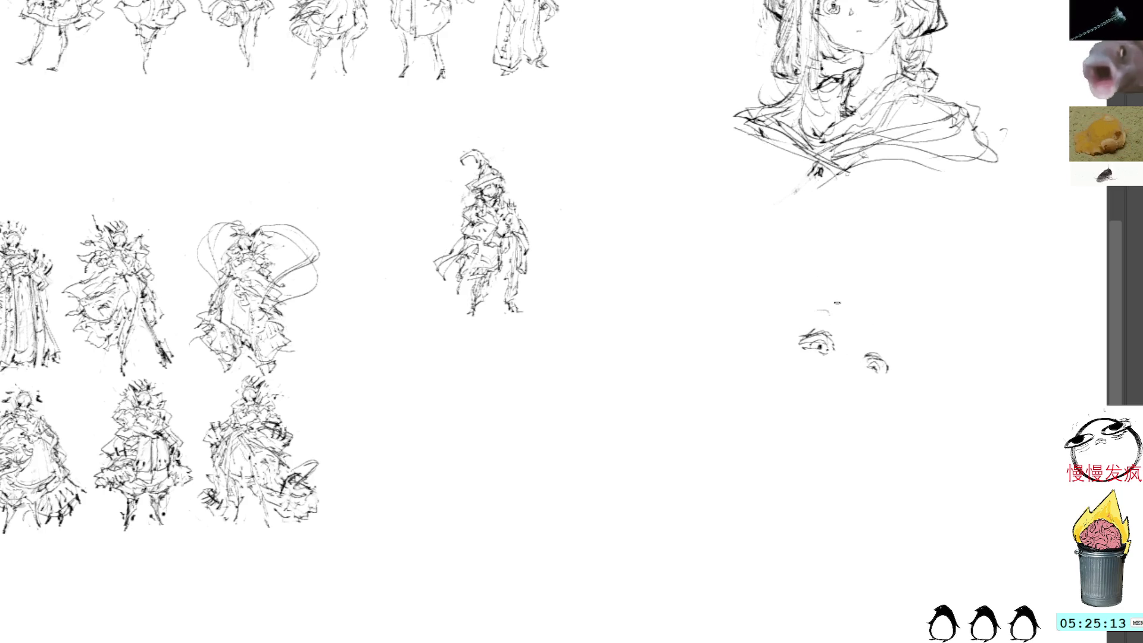
- Draw the nose line between the eyes and extend the right face line down to the chin
{"action": "key", "text": "ctrl+z"}
{"action": "left_click_drag", "start_coordinate": [871, 327], "coordinate": [853, 372]}
{"action": "left_click_drag", "start_coordinate": [866, 296], "coordinate": [842, 356]}
{"action": "left_click_drag", "start_coordinate": [863, 318], "coordinate": [834, 352]}
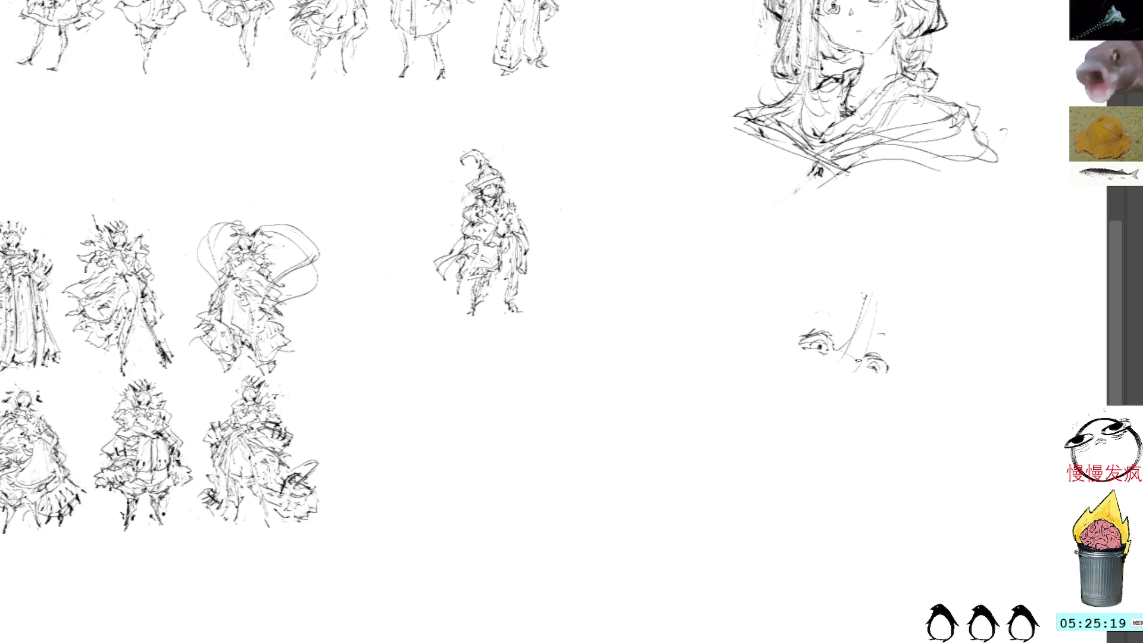
{"action": "mouse_move", "coordinate": [879, 308]}
{"action": "left_mouse_down"}
{"action": "mouse_move", "coordinate": [891, 306]}
{"action": "mouse_move", "coordinate": [894, 399]}
{"action": "left_mouse_up"}
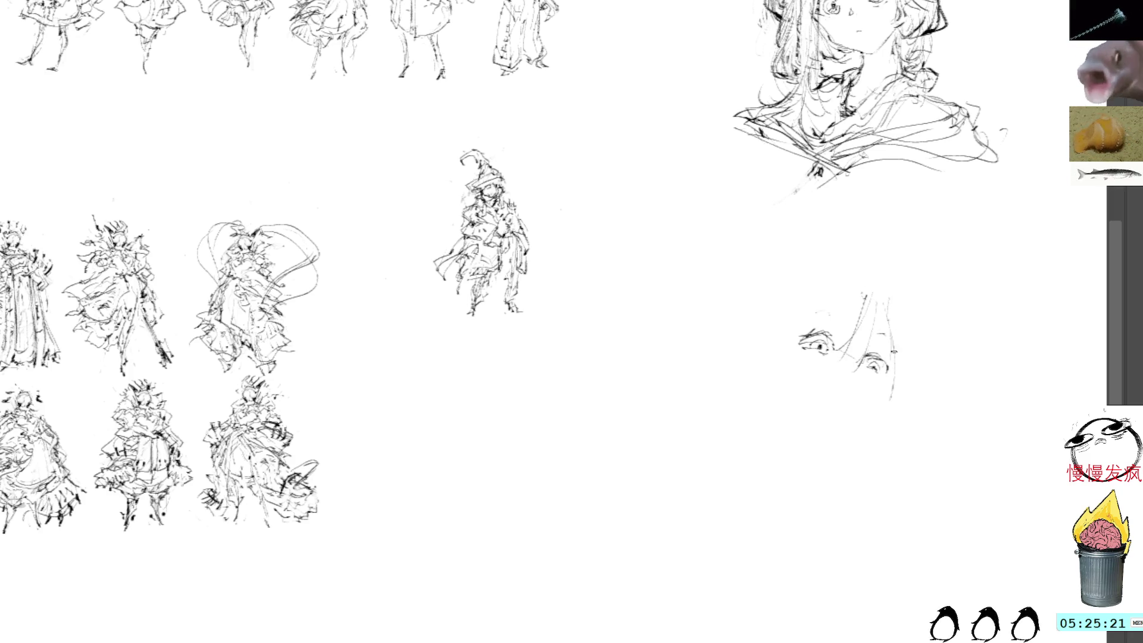
{"action": "left_click_drag", "start_coordinate": [904, 341], "coordinate": [912, 410]}
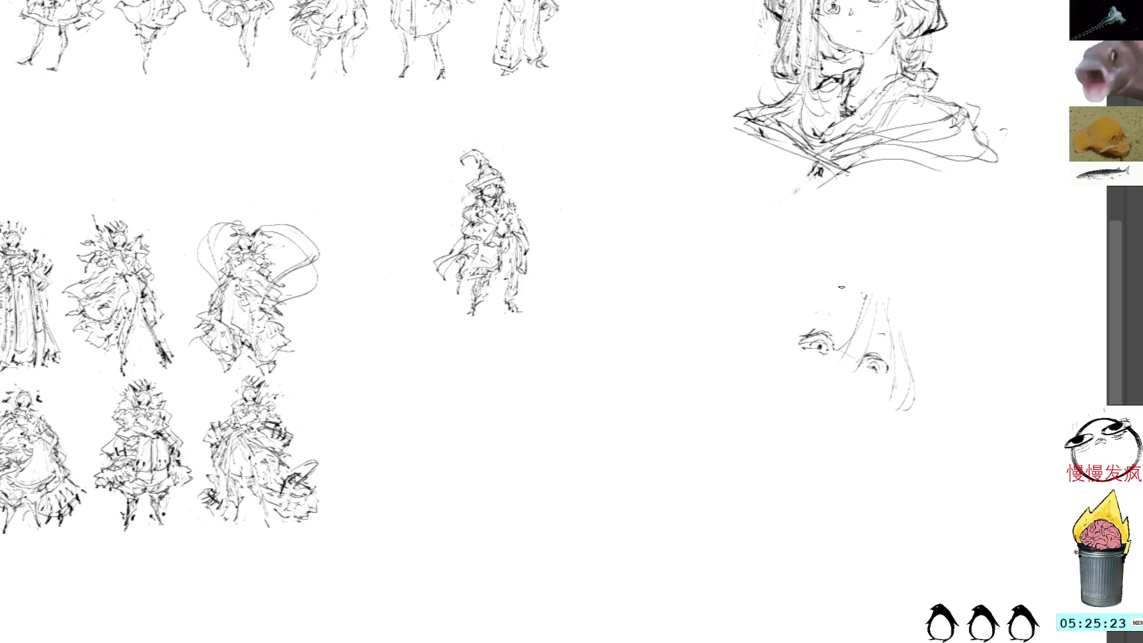
- Draw a long line down the left side of the face and reinforce it
{"action": "left_click_drag", "start_coordinate": [863, 296], "coordinate": [837, 353]}
{"action": "left_click_drag", "start_coordinate": [816, 304], "coordinate": [800, 340]}
{"action": "left_click_drag", "start_coordinate": [810, 278], "coordinate": [803, 389]}
{"action": "left_click_drag", "start_coordinate": [809, 345], "coordinate": [802, 438]}
{"action": "left_click_drag", "start_coordinate": [798, 379], "coordinate": [804, 493]}
{"action": "left_click_drag", "start_coordinate": [806, 382], "coordinate": [795, 447]}
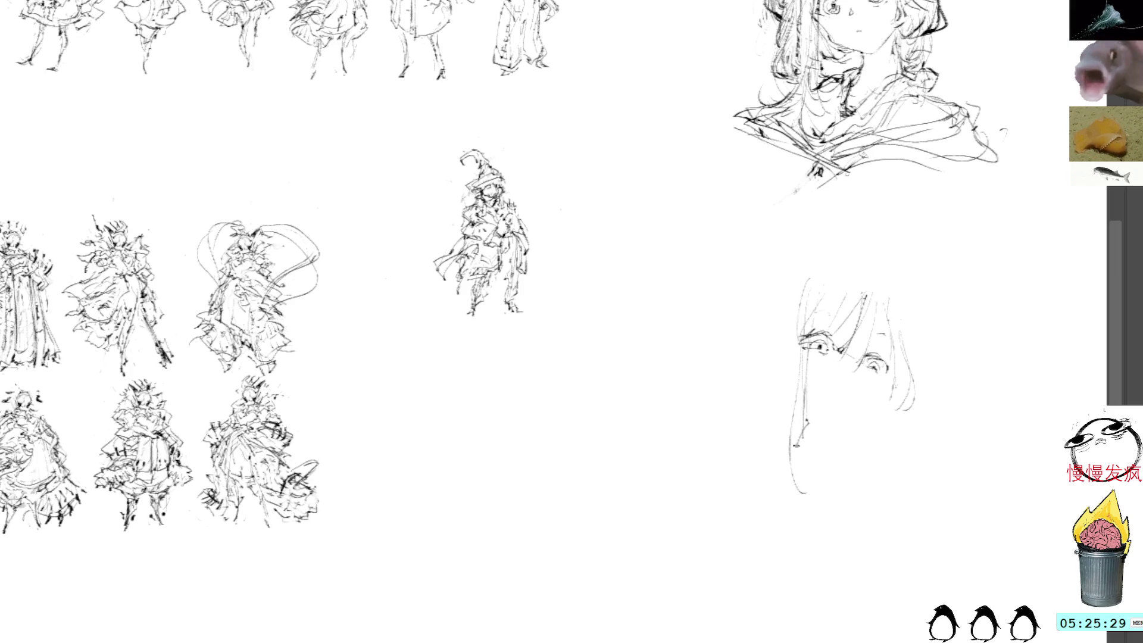
{"action": "left_click_drag", "start_coordinate": [784, 362], "coordinate": [813, 399]}
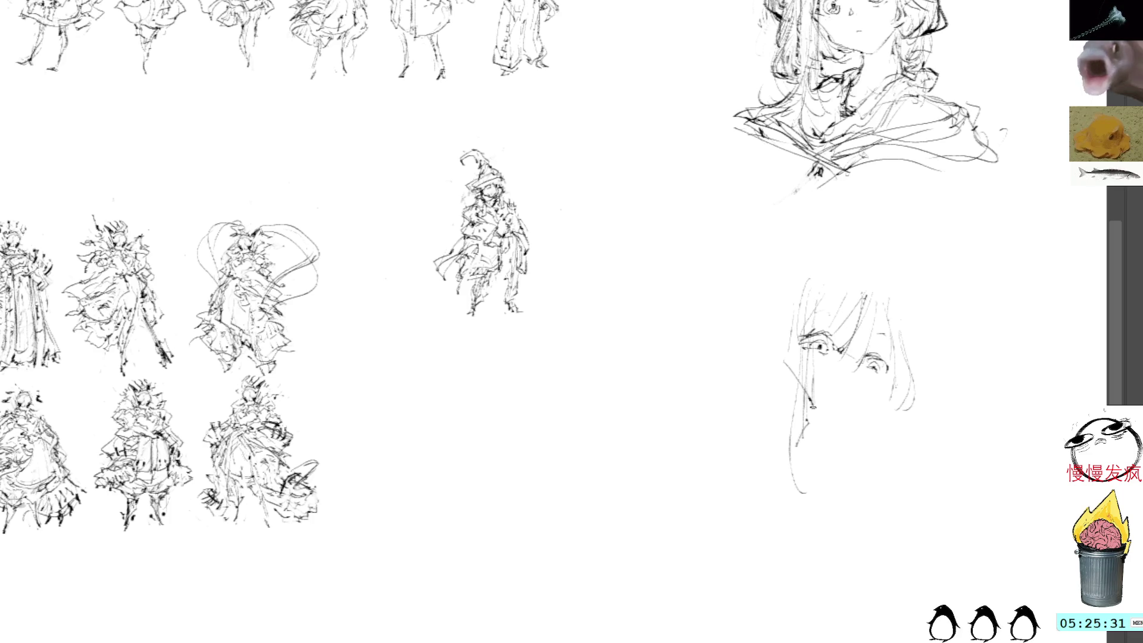
- Draw the right cheek and jaw lines, a nose mark and the left edge of the face
{"action": "mouse_move", "coordinate": [900, 344]}
{"action": "left_mouse_down"}
{"action": "mouse_move", "coordinate": [908, 416]}
{"action": "mouse_move", "coordinate": [886, 437]}
{"action": "left_mouse_up"}
{"action": "mouse_move", "coordinate": [898, 367]}
{"action": "left_mouse_down"}
{"action": "mouse_move", "coordinate": [888, 437]}
{"action": "mouse_move", "coordinate": [896, 431]}
{"action": "mouse_move", "coordinate": [884, 432]}
{"action": "left_mouse_up"}
{"action": "left_click_drag", "start_coordinate": [891, 393], "coordinate": [885, 420]}
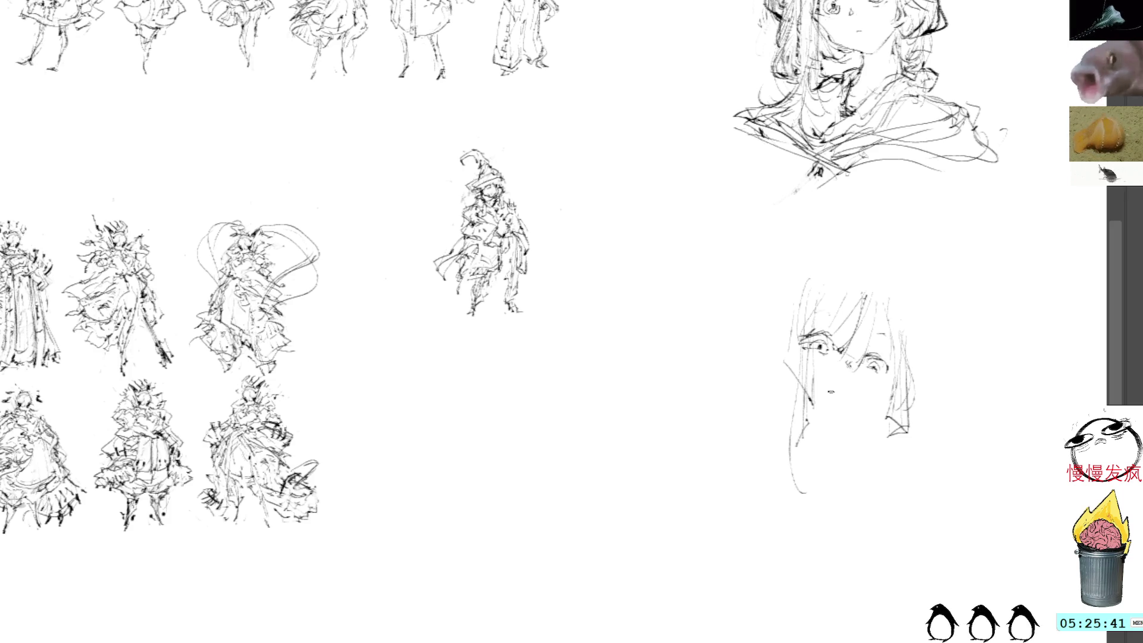
{"action": "left_click_drag", "start_coordinate": [833, 394], "coordinate": [846, 394]}
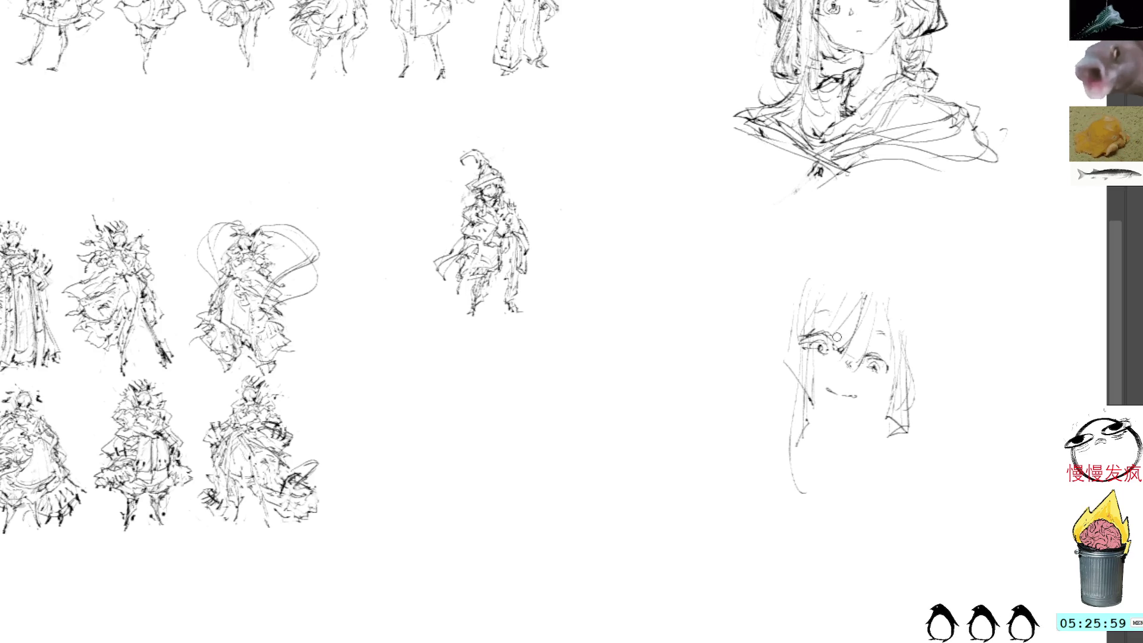
{"action": "left_click_drag", "start_coordinate": [795, 295], "coordinate": [786, 381]}
{"action": "left_click_drag", "start_coordinate": [780, 311], "coordinate": [777, 373]}
- Arc the top of the head and frame the face with hair strands on both sides, undoing a bad arc
{"action": "left_click_drag", "start_coordinate": [858, 268], "coordinate": [787, 304]}
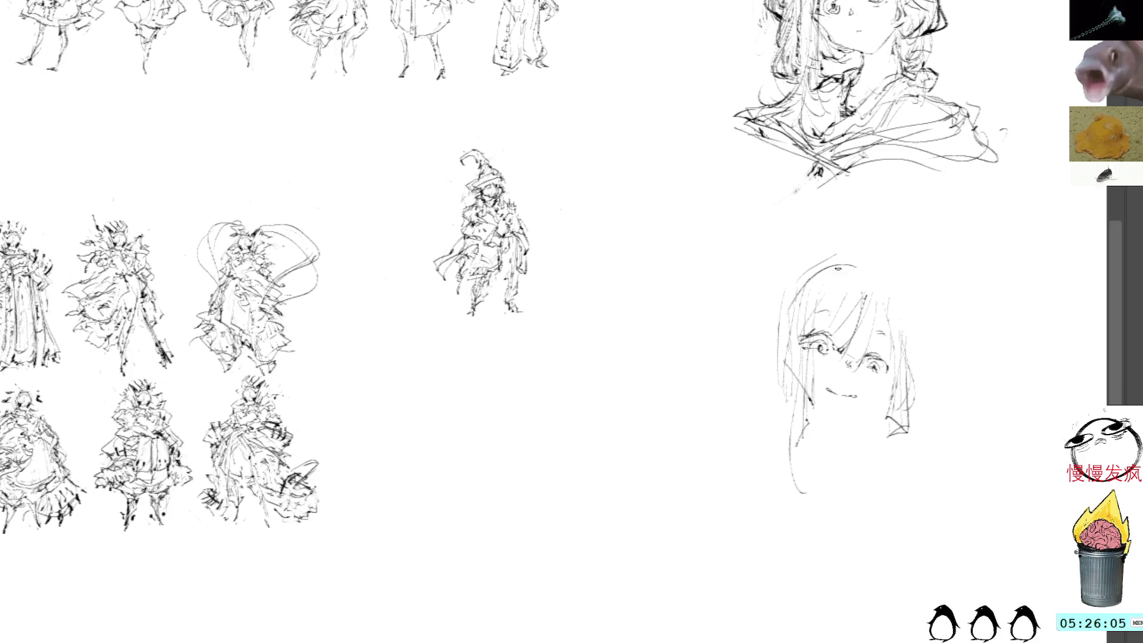
{"action": "left_click_drag", "start_coordinate": [840, 266], "coordinate": [877, 330]}
{"action": "left_click_drag", "start_coordinate": [876, 271], "coordinate": [886, 330]}
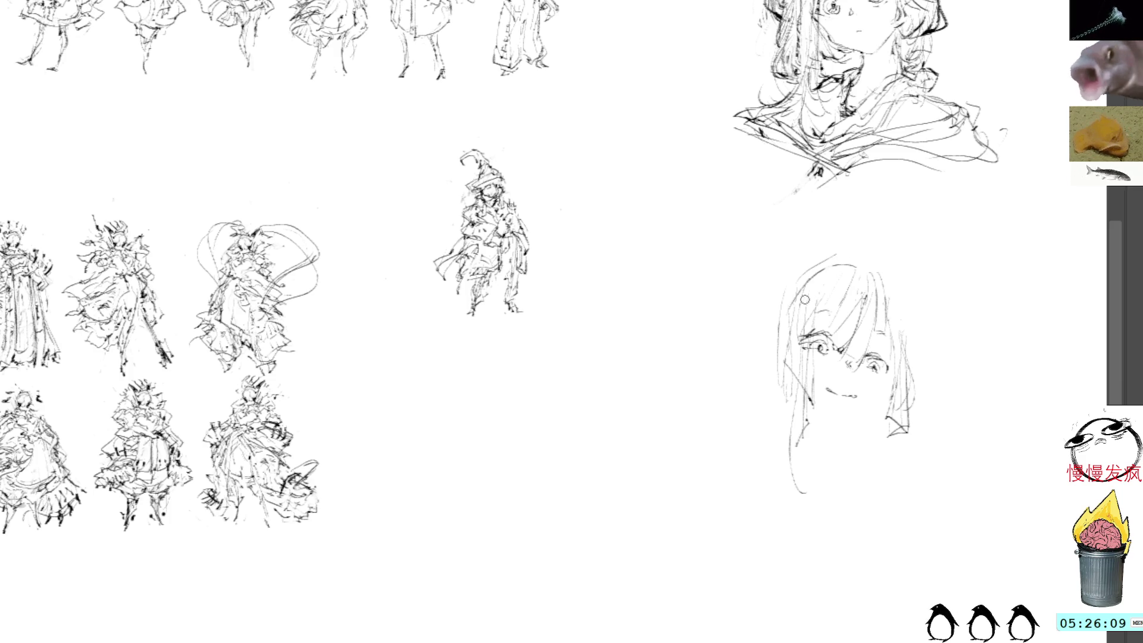
{"action": "left_click_drag", "start_coordinate": [892, 265], "coordinate": [908, 348]}
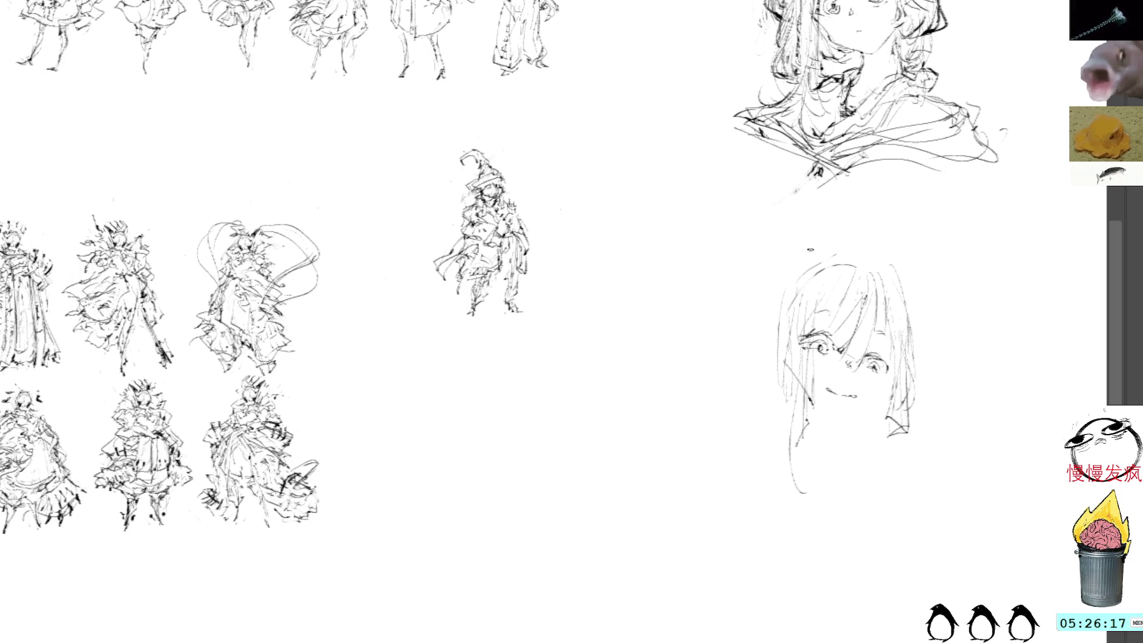
{"action": "left_click_drag", "start_coordinate": [819, 238], "coordinate": [760, 285]}
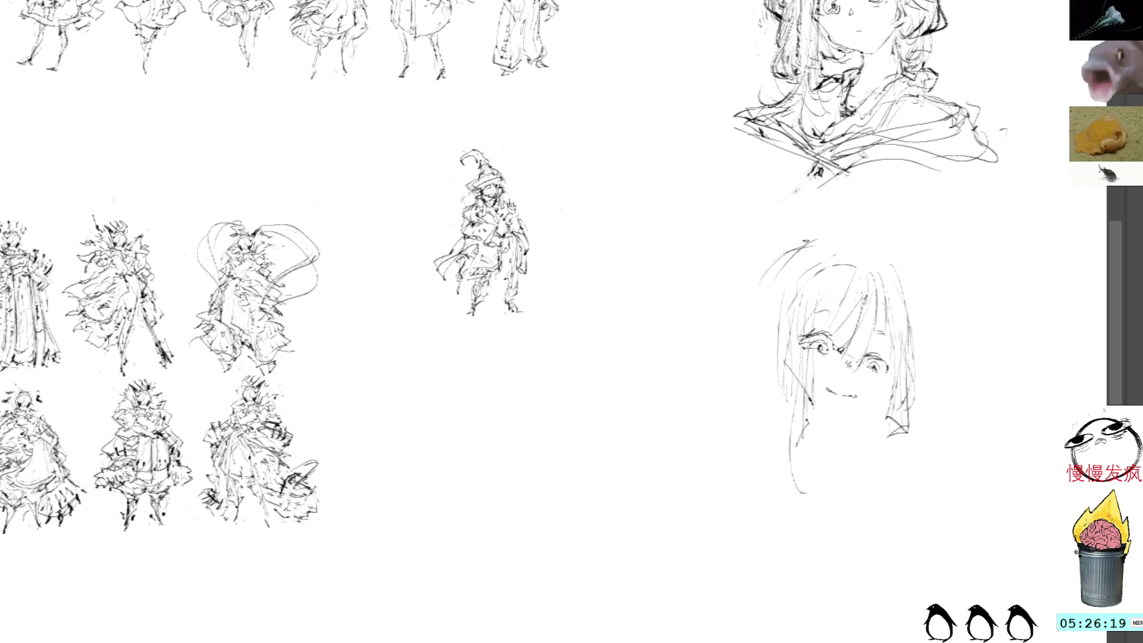
{"action": "left_click_drag", "start_coordinate": [853, 236], "coordinate": [734, 329]}
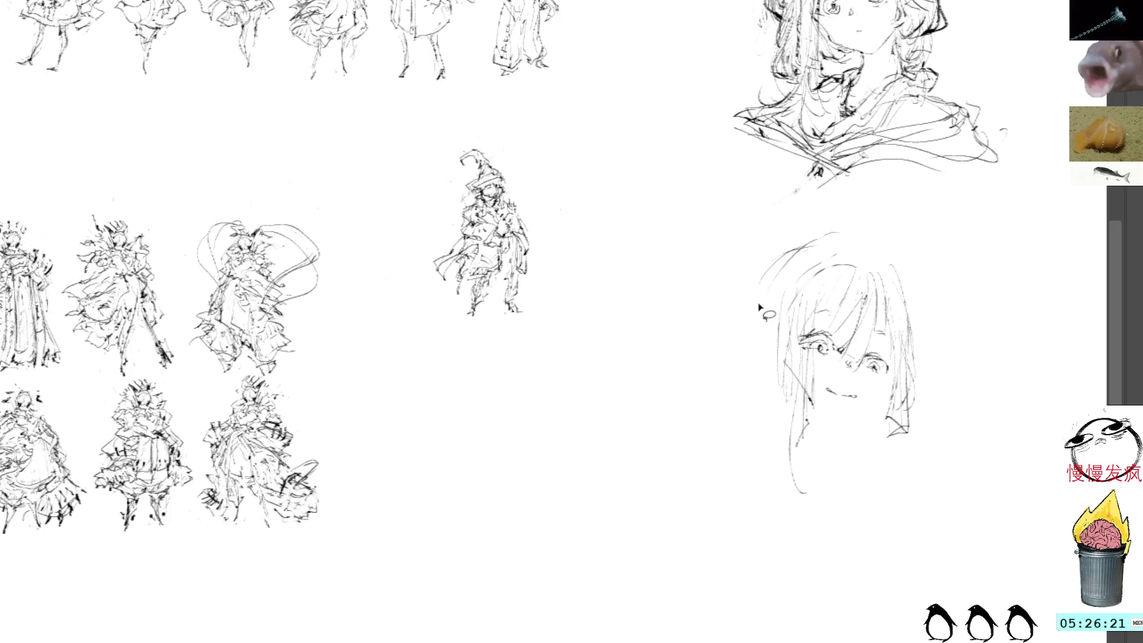
{"action": "key", "text": "ctrl+z"}
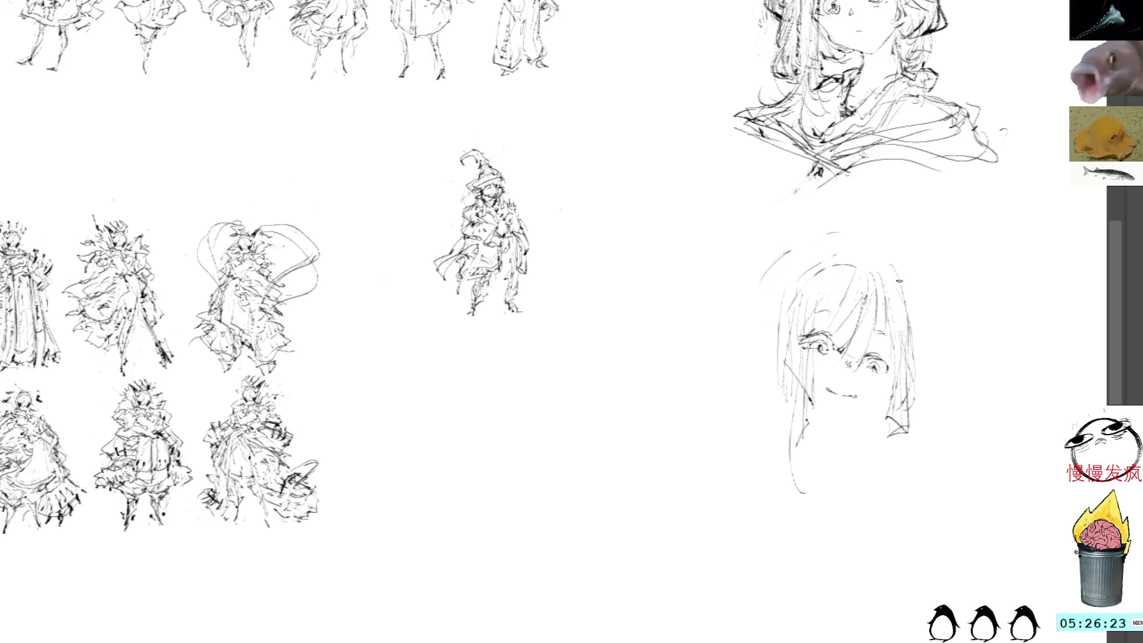
{"action": "left_click_drag", "start_coordinate": [871, 256], "coordinate": [902, 311]}
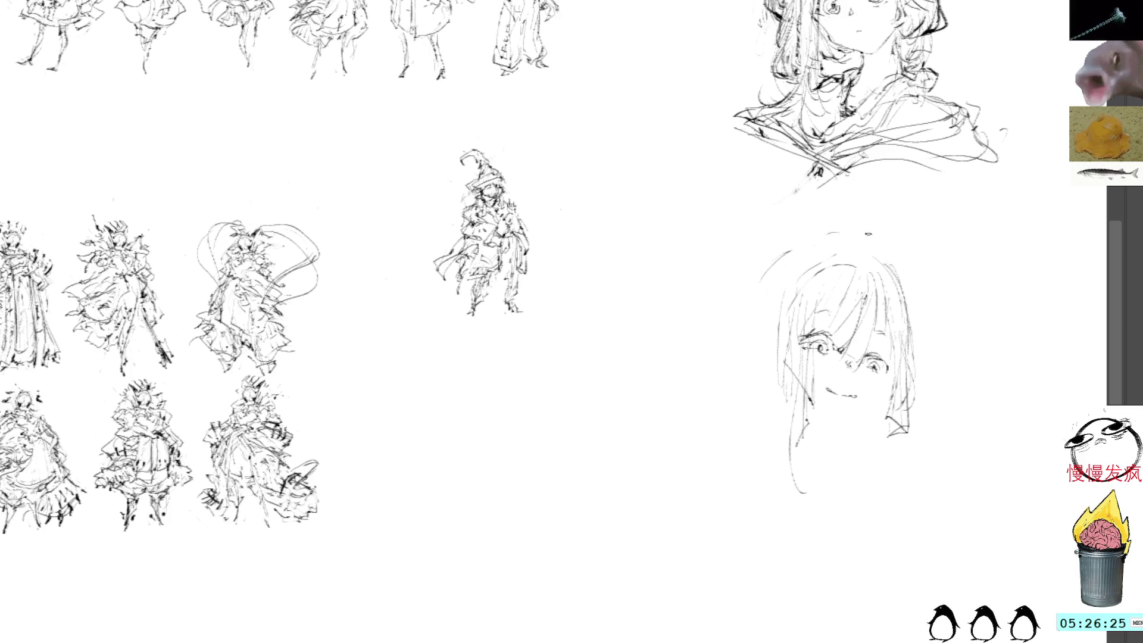
{"action": "left_click_drag", "start_coordinate": [900, 288], "coordinate": [916, 379]}
{"action": "left_click_drag", "start_coordinate": [659, 222], "coordinate": [811, 293]}
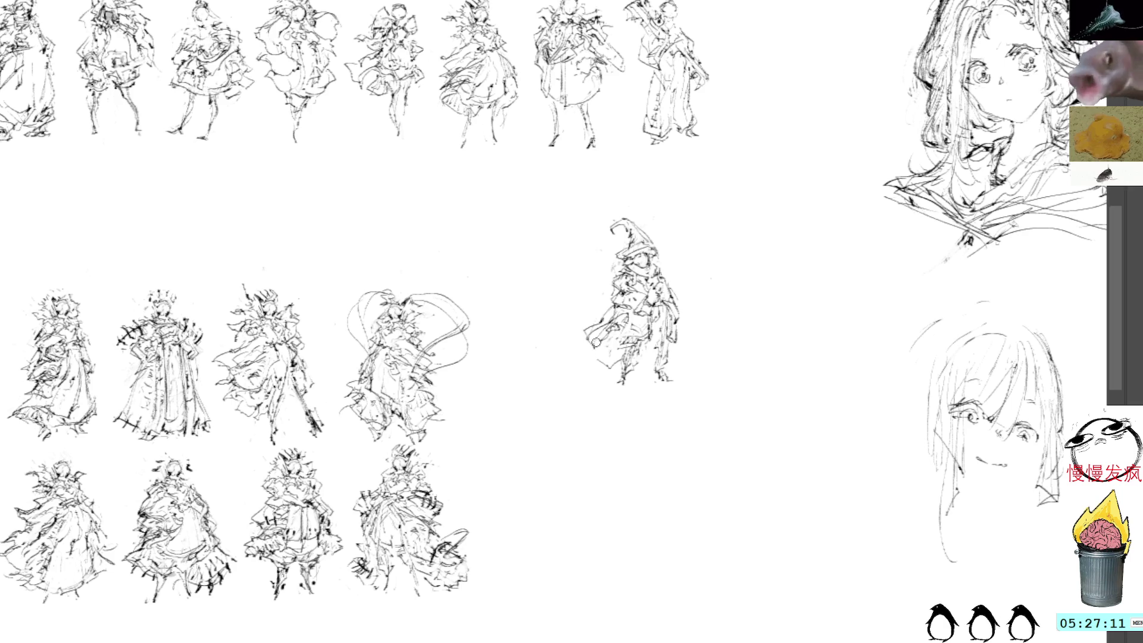
- Add dark hatching strokes along the lower-left hem of the witch figure's robe
{"action": "left_click_drag", "start_coordinate": [595, 341], "coordinate": [580, 353]}
{"action": "left_click_drag", "start_coordinate": [584, 352], "coordinate": [630, 367]}
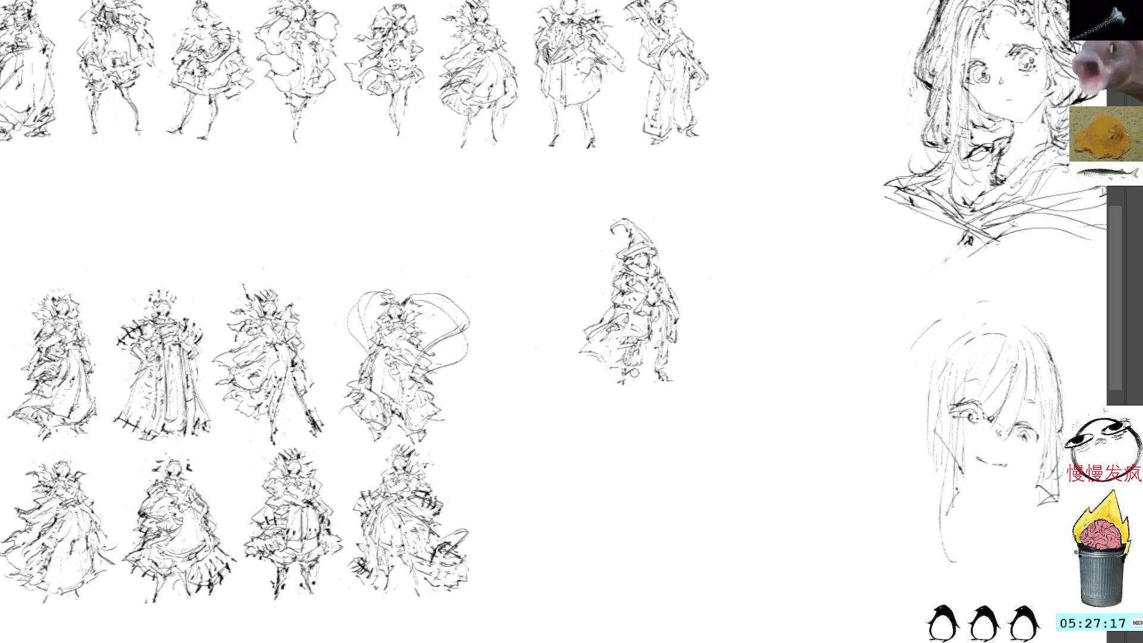
{"action": "left_click_drag", "start_coordinate": [601, 366], "coordinate": [643, 358]}
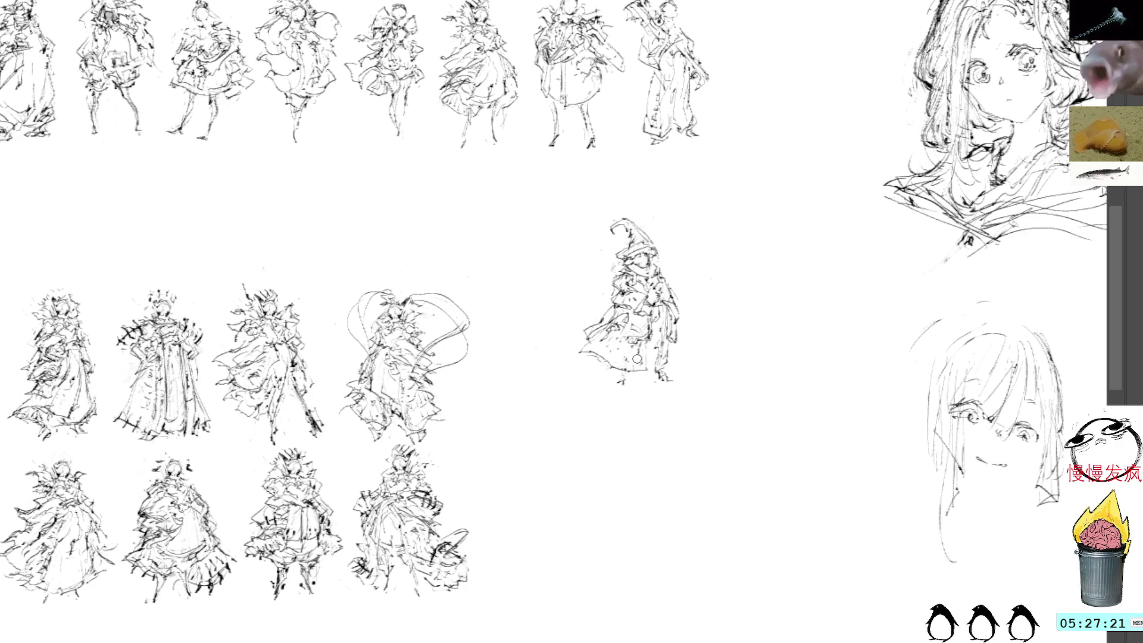
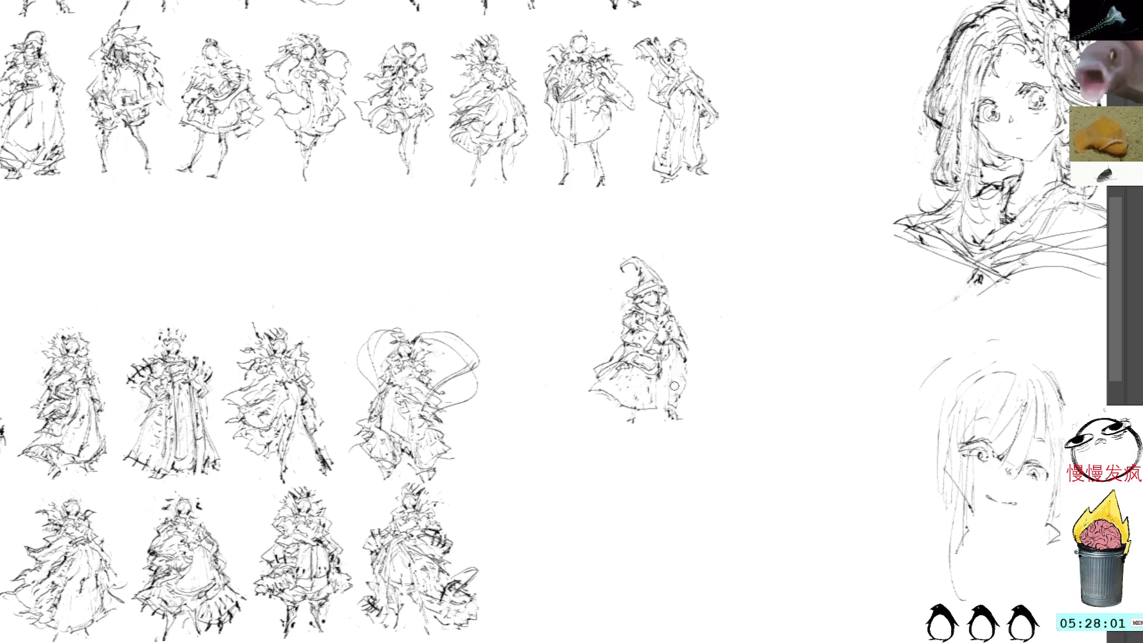
- Ink flowing strokes along the witch's lower skirt edges, hem and feet
{"action": "mouse_move", "coordinate": [668, 375]}
{"action": "left_mouse_down"}
{"action": "mouse_move", "coordinate": [672, 402]}
{"action": "mouse_move", "coordinate": [697, 395]}
{"action": "mouse_move", "coordinate": [692, 382]}
{"action": "left_mouse_up"}
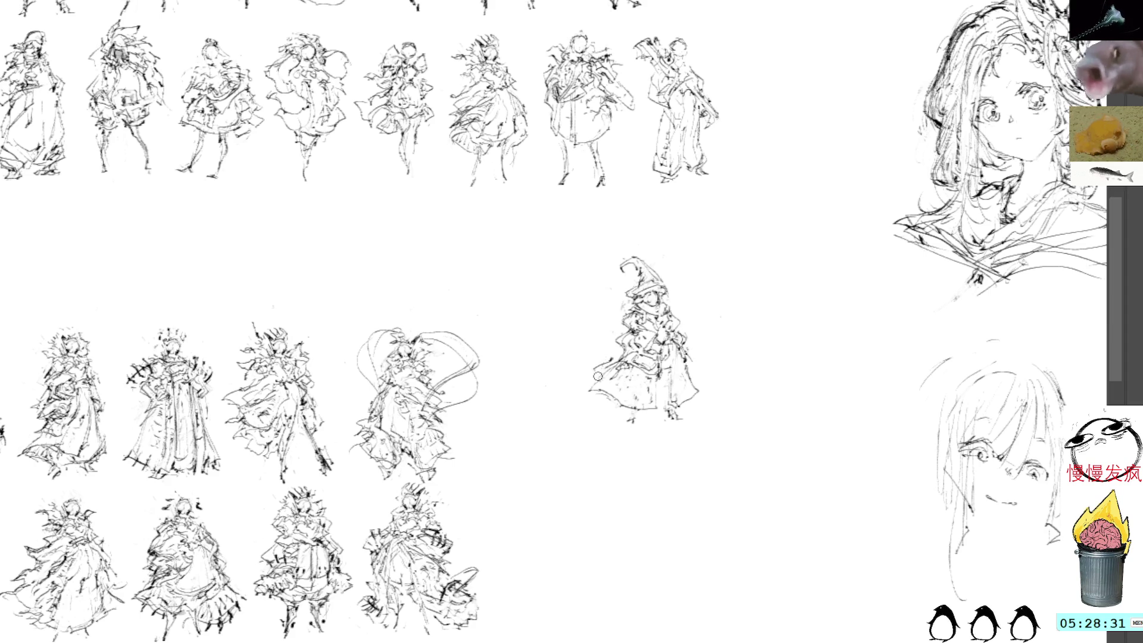
{"action": "left_click_drag", "start_coordinate": [593, 389], "coordinate": [644, 409]}
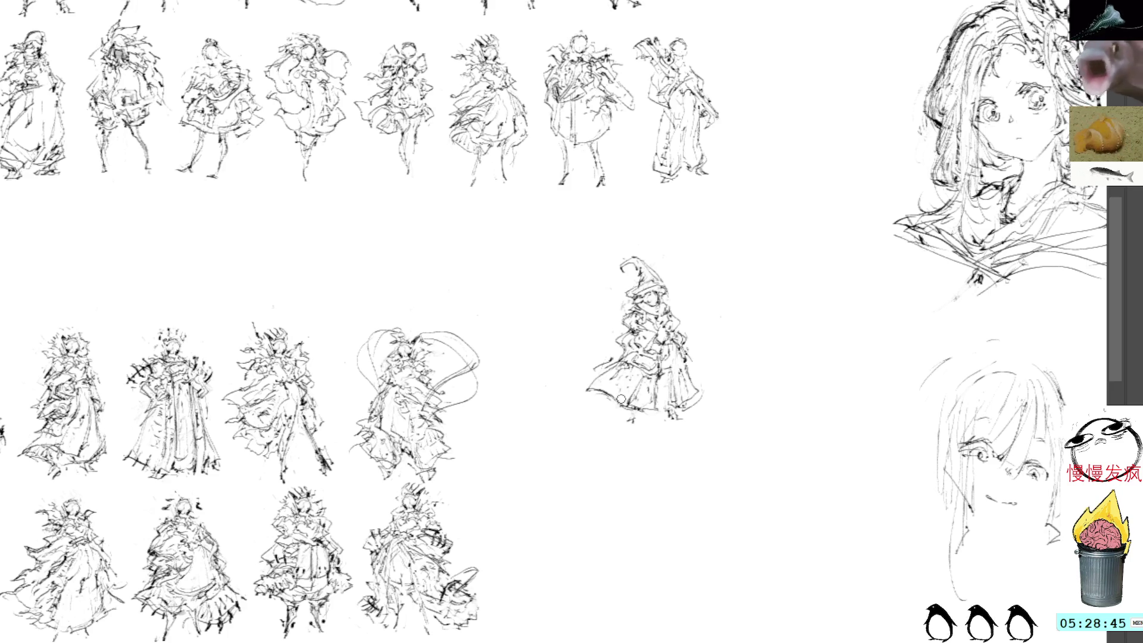
{"action": "mouse_move", "coordinate": [619, 413]}
{"action": "left_mouse_down"}
{"action": "mouse_move", "coordinate": [639, 420]}
{"action": "mouse_move", "coordinate": [615, 418]}
{"action": "left_mouse_up"}
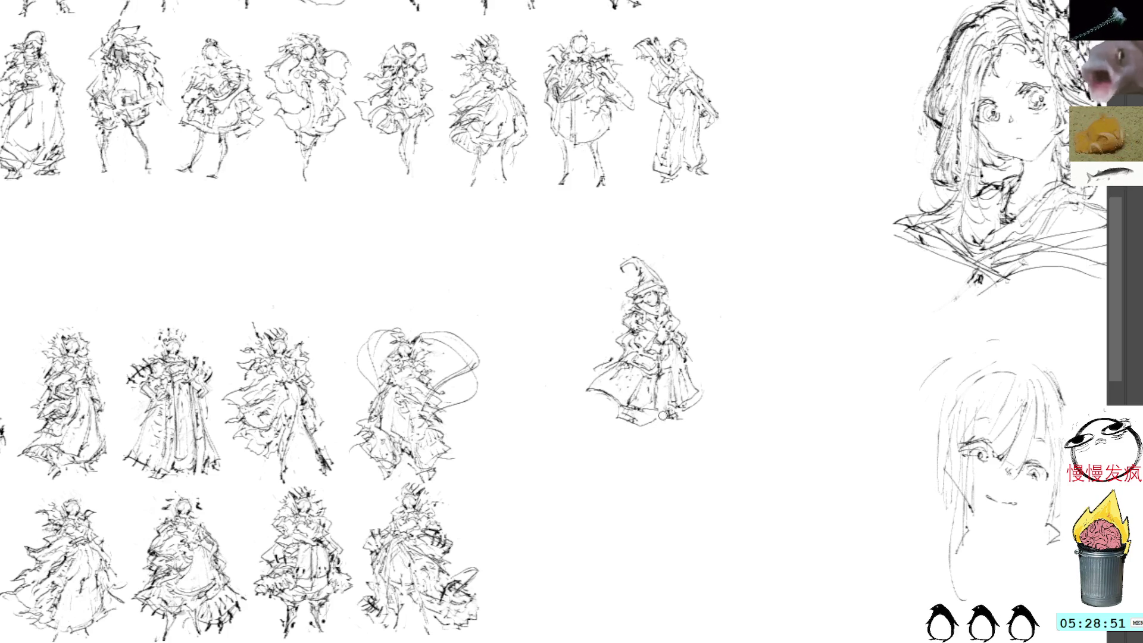
{"action": "mouse_move", "coordinate": [674, 414]}
{"action": "left_mouse_down"}
{"action": "mouse_move", "coordinate": [680, 426]}
{"action": "mouse_move", "coordinate": [640, 425]}
{"action": "mouse_move", "coordinate": [678, 422]}
{"action": "left_mouse_up"}
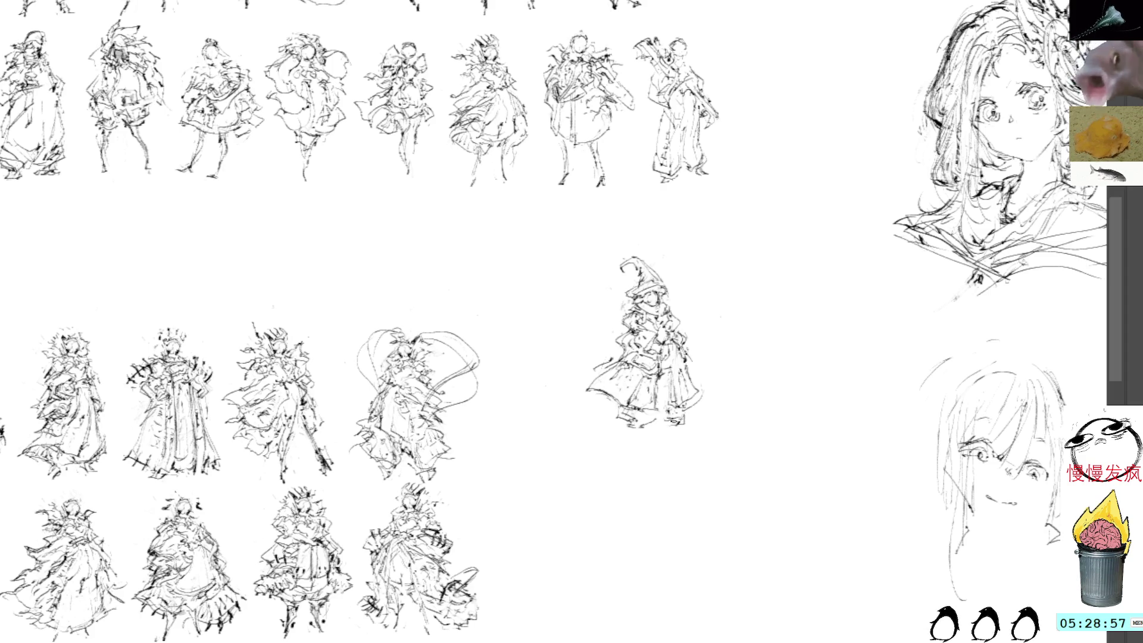
- Lasso the witch sketch and drag it left and down beside the lower figure rows
{"action": "left_click_drag", "start_coordinate": [644, 243], "coordinate": [637, 451]}
{"action": "left_click_drag", "start_coordinate": [613, 225], "coordinate": [616, 442]}
{"action": "mouse_move", "coordinate": [666, 364]}
{"action": "left_mouse_down"}
{"action": "mouse_move", "coordinate": [583, 389]}
{"action": "mouse_move", "coordinate": [578, 413]}
{"action": "left_mouse_up"}
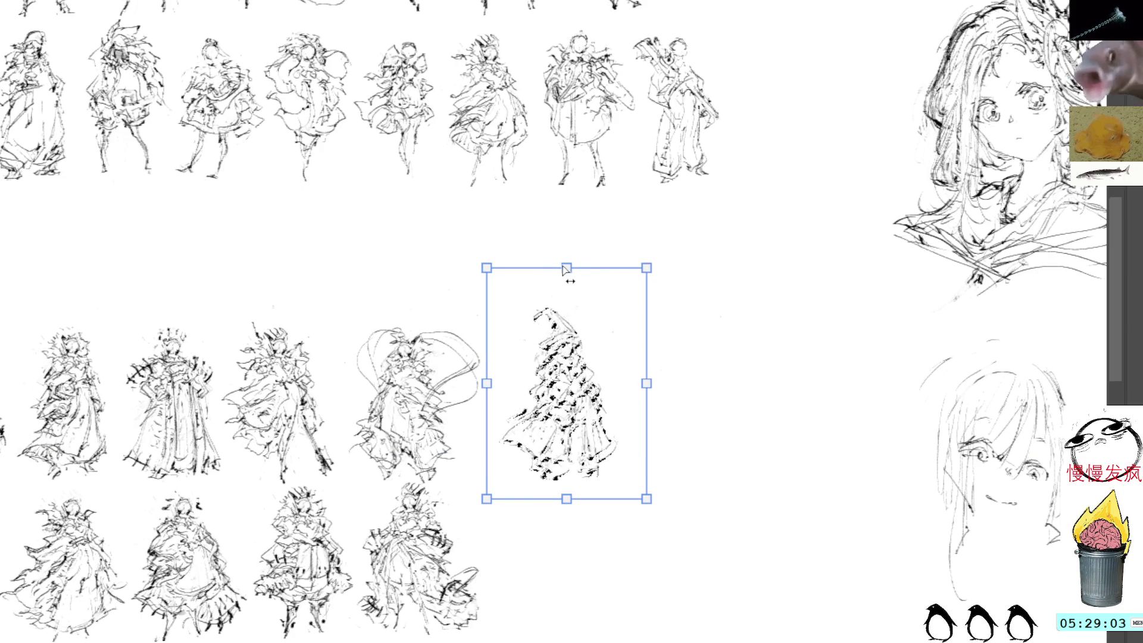
- Shrink the witch sketch slightly shorter and commit it into the lower row
{"action": "left_click_drag", "start_coordinate": [567, 267], "coordinate": [566, 278]}
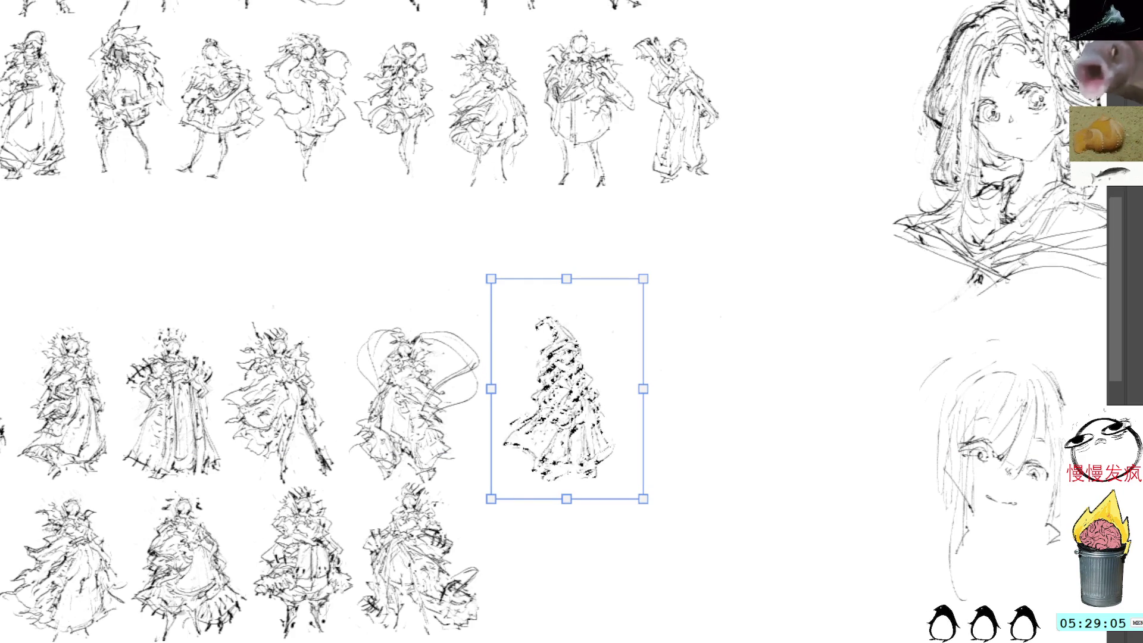
{"action": "left_click_drag", "start_coordinate": [567, 279], "coordinate": [577, 281]}
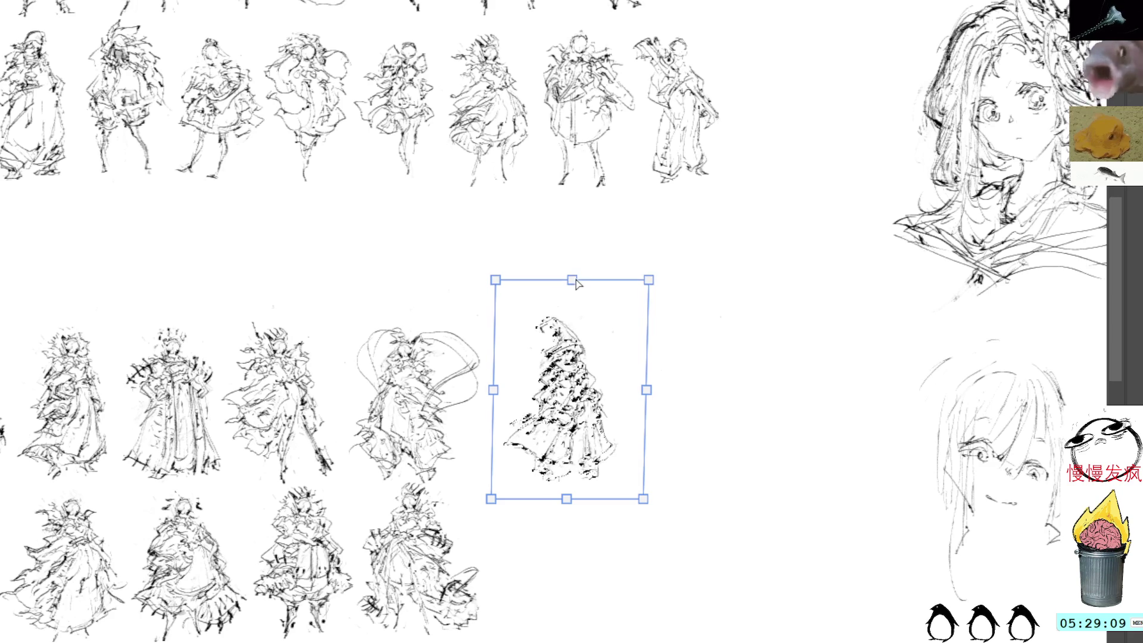
{"action": "key", "text": "Return"}
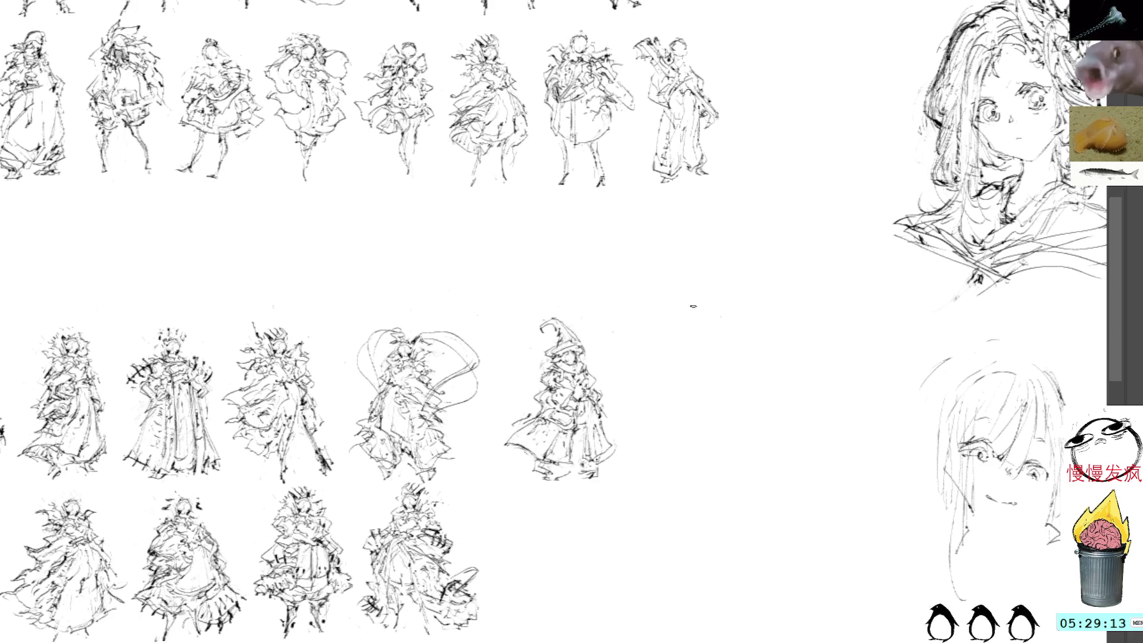
{"action": "left_click_drag", "start_coordinate": [758, 331], "coordinate": [702, 253]}
- Lasso the lower face sketch and reposition it further right, committing the transform
{"action": "left_click_drag", "start_coordinate": [903, 224], "coordinate": [1058, 312]}
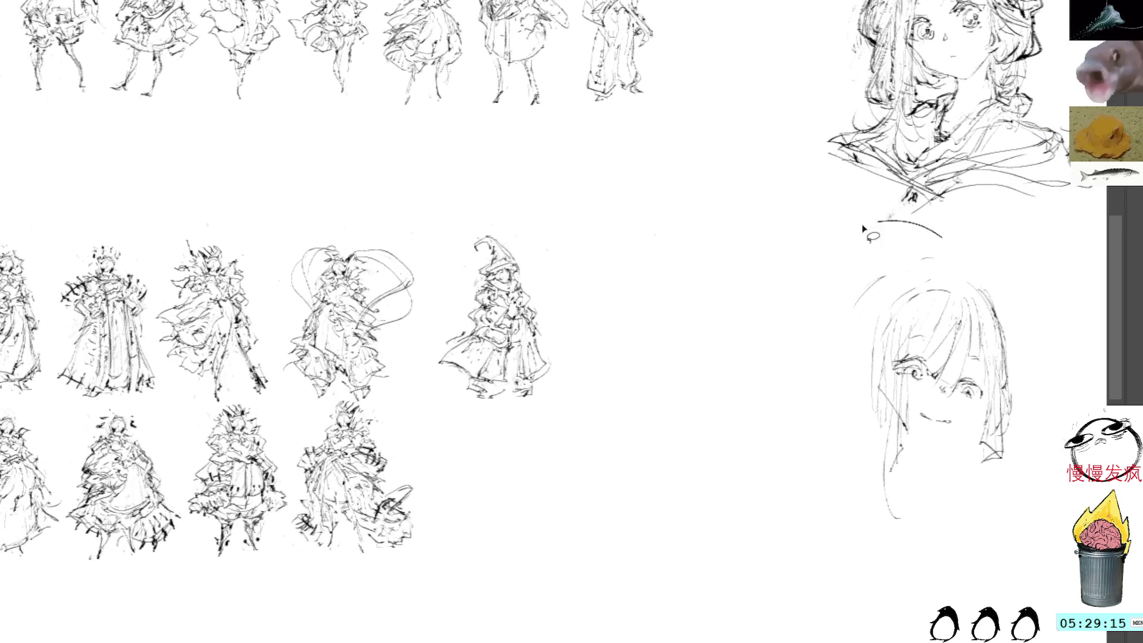
{"action": "key", "text": "ctrl+t"}
{"action": "mouse_move", "coordinate": [947, 339]}
{"action": "left_mouse_down"}
{"action": "mouse_move", "coordinate": [647, 496]}
{"action": "mouse_move", "coordinate": [922, 225]}
{"action": "left_mouse_up"}
{"action": "key", "text": "Return"}
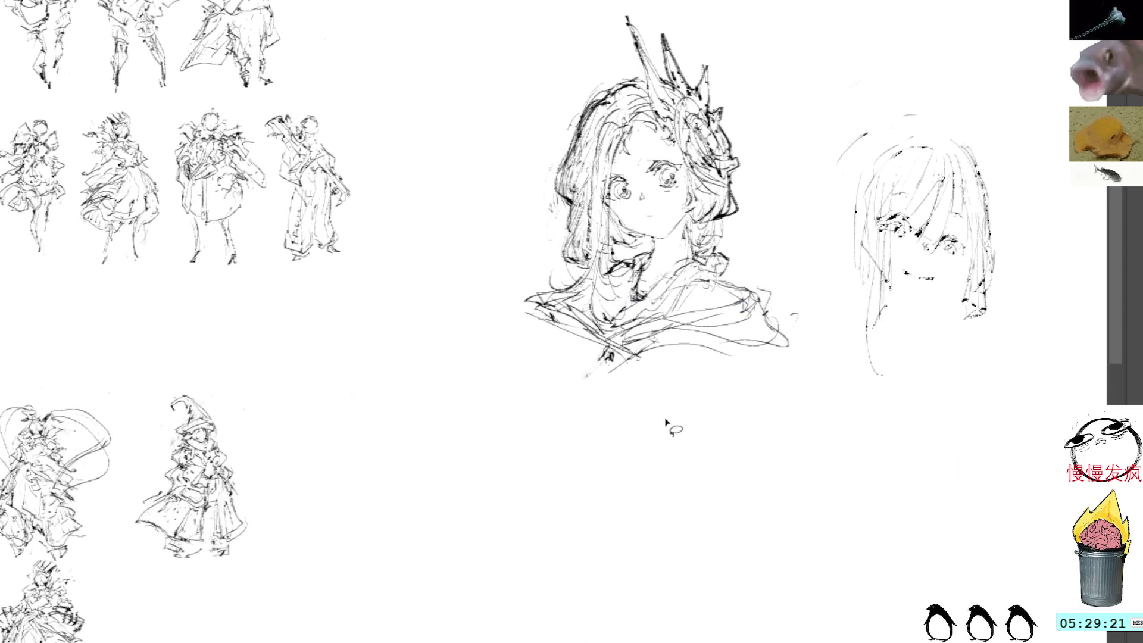
- Move the crowned face sketch down to the right beneath the bob-haired face
{"action": "left_click_drag", "start_coordinate": [715, 16], "coordinate": [705, 5]}
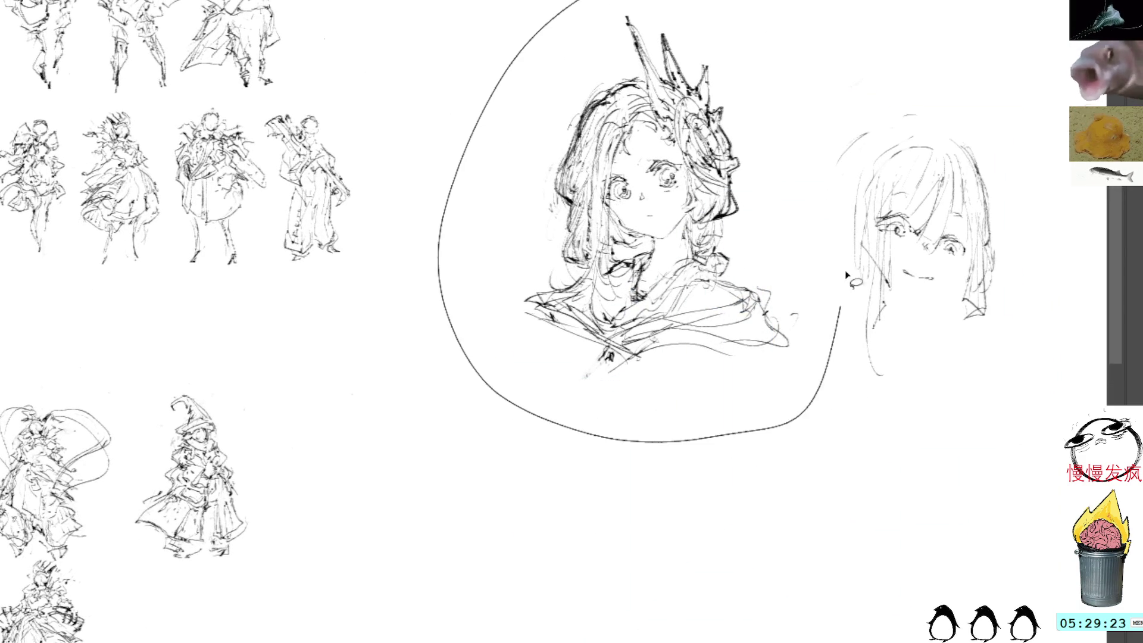
{"action": "key", "text": "ctrl+t"}
{"action": "left_click_drag", "start_coordinate": [684, 191], "coordinate": [1024, 501]}
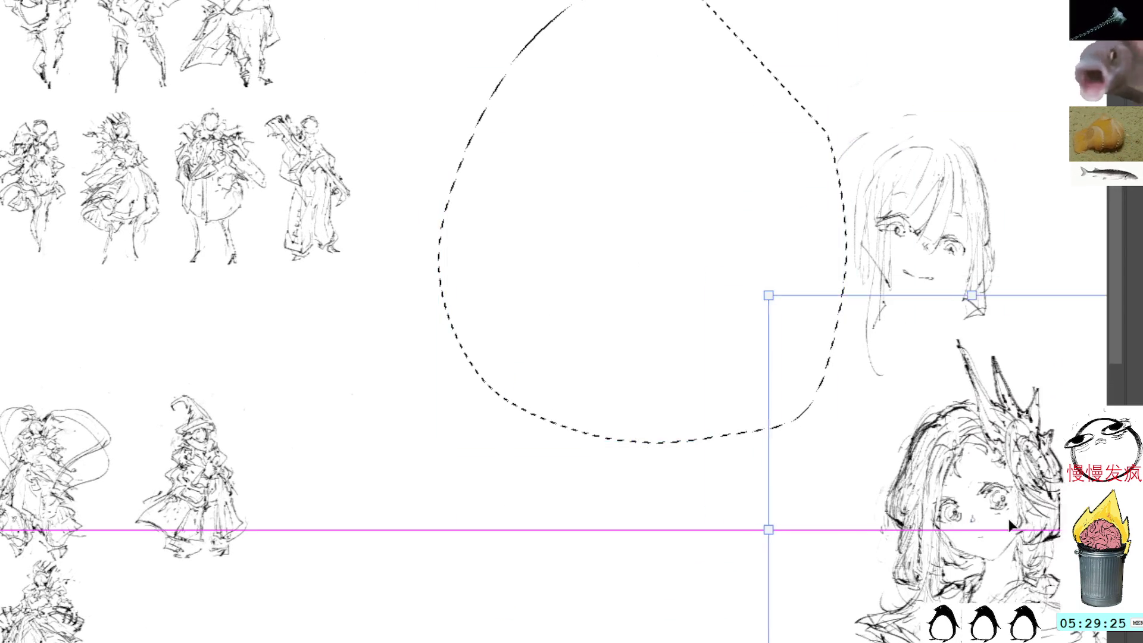
{"action": "key", "text": "Return"}
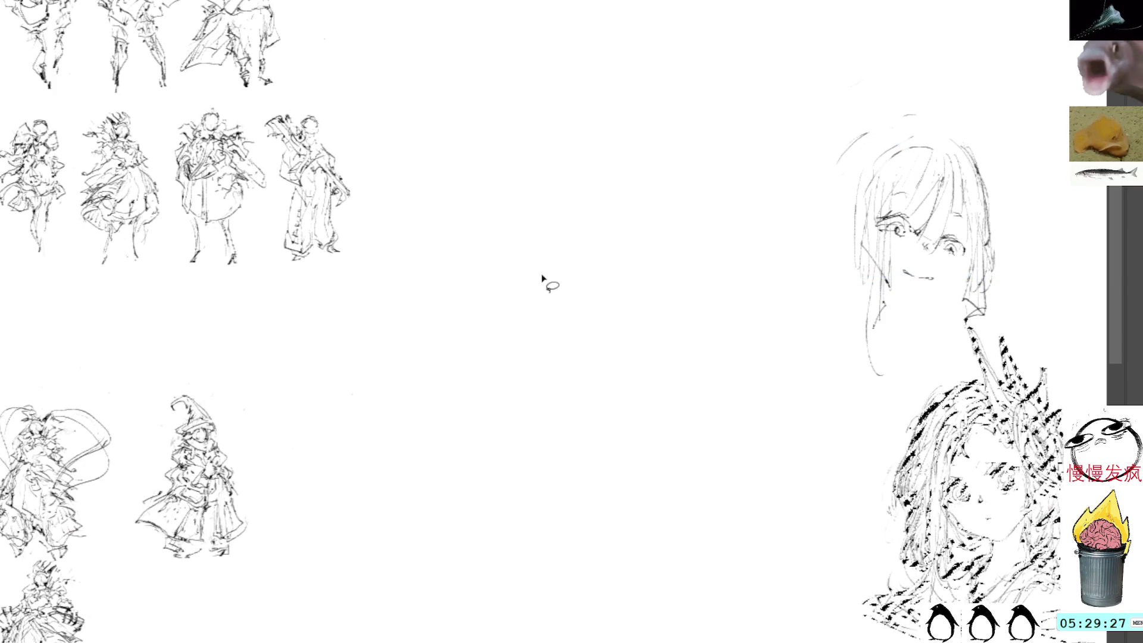
{"action": "left_click_drag", "start_coordinate": [572, 378], "coordinate": [604, 317]}
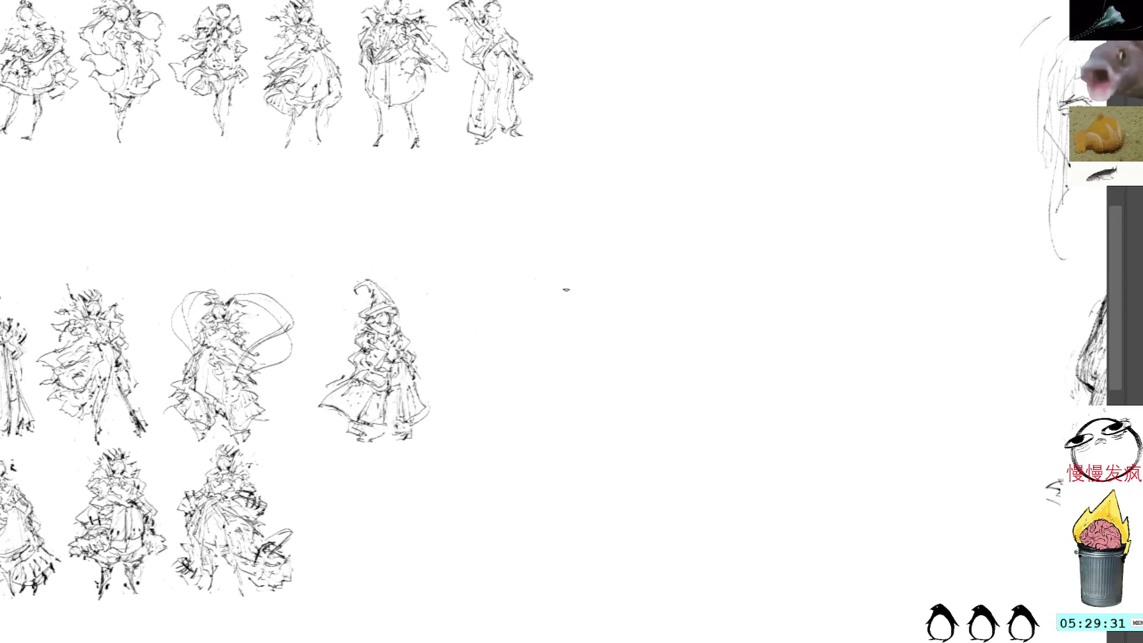
- Paste a duplicate of the witch sketch and place it right of the original
{"action": "key", "text": "ctrl+v"}
{"action": "key", "text": "ctrl+t"}
{"action": "left_click_drag", "start_coordinate": [551, 324], "coordinate": [580, 360]}
{"action": "key", "text": "Return"}
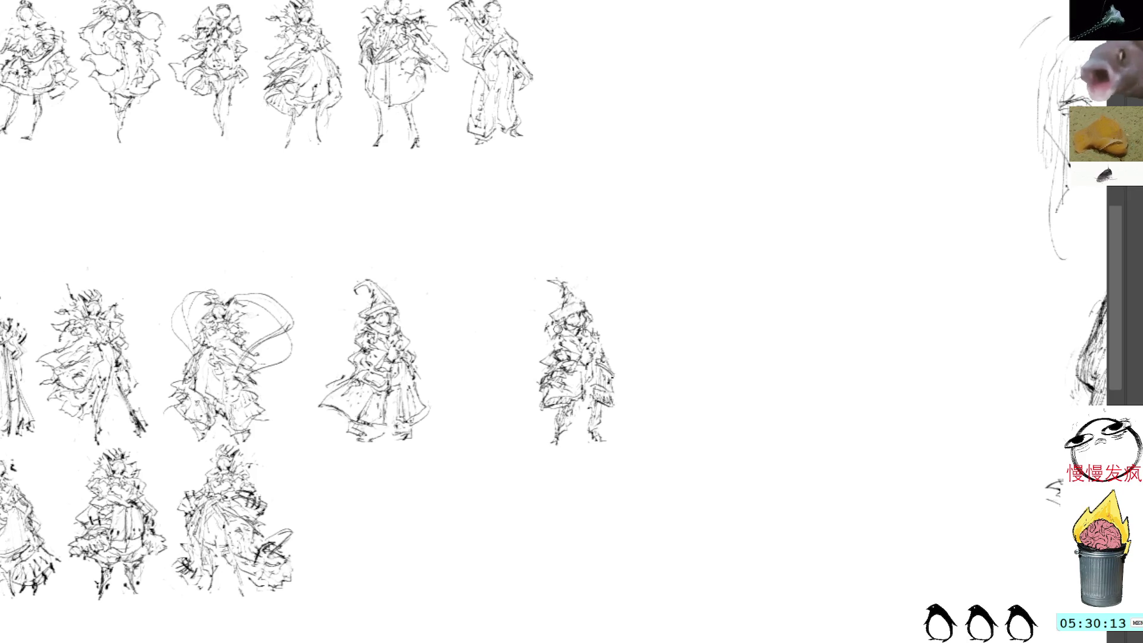
- Lasso the copy's pointed hat and erase it
{"action": "left_click_drag", "start_coordinate": [579, 293], "coordinate": [560, 304]}
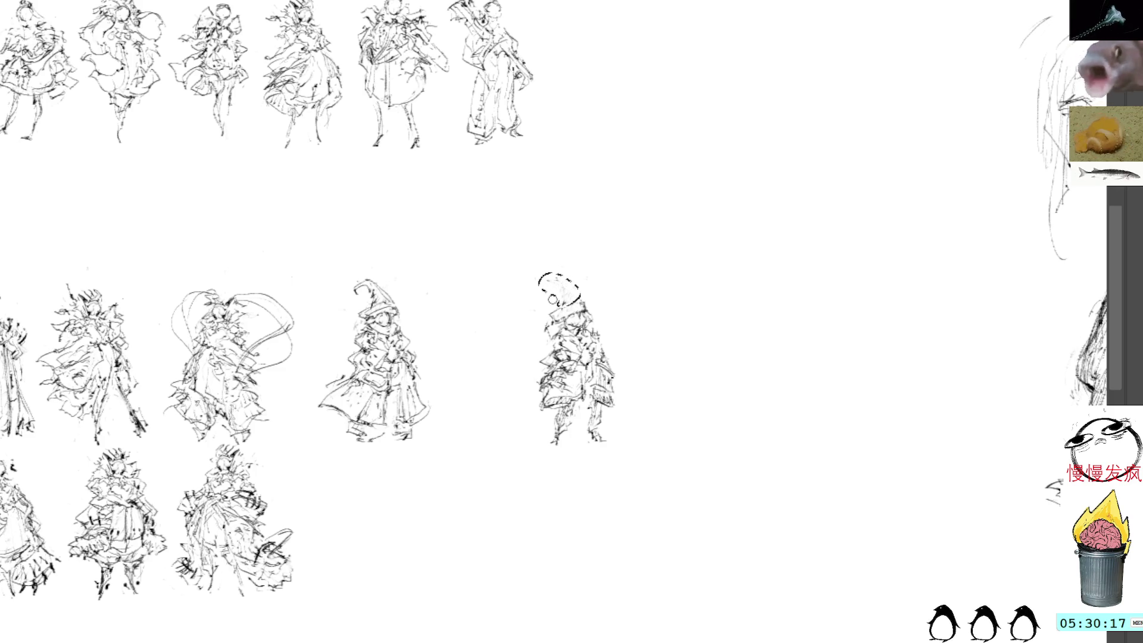
{"action": "key", "text": "ctrl+d"}
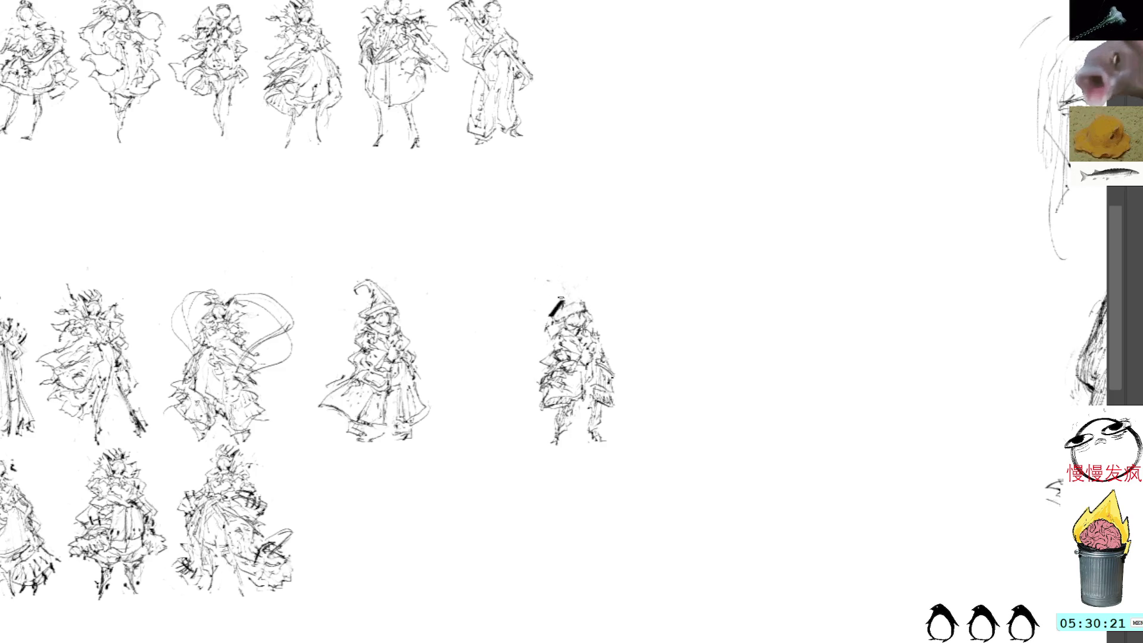
- Shift the hatless witch copy left toward the others and sketch a tall new headpiece on it
{"action": "left_click_drag", "start_coordinate": [590, 232], "coordinate": [636, 290]}
{"action": "key", "text": "ctrl+t"}
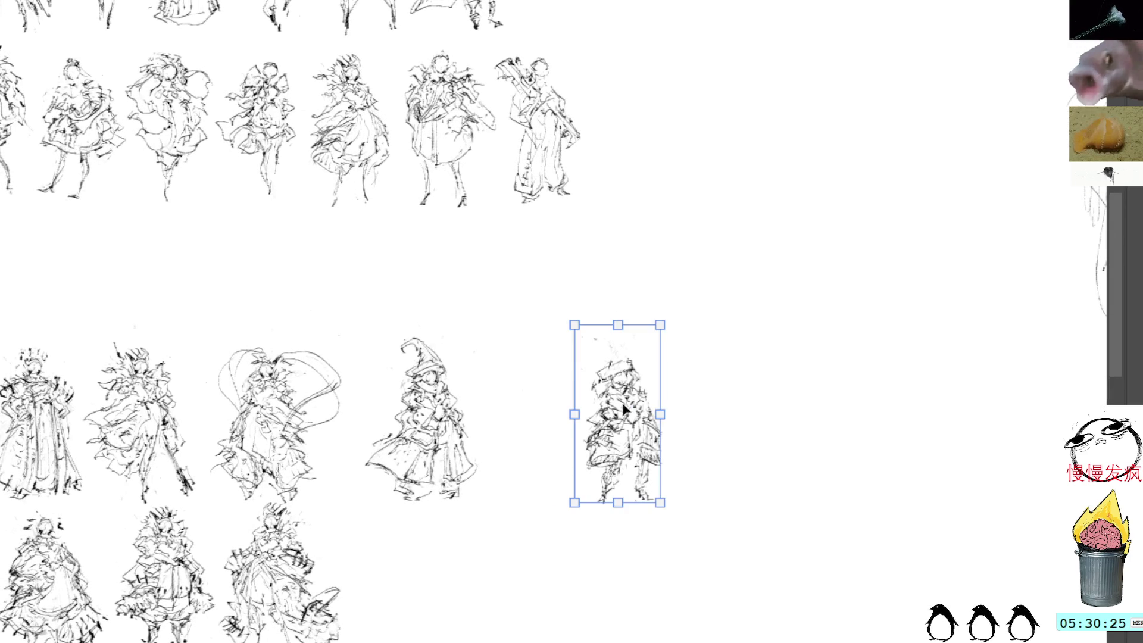
{"action": "left_click_drag", "start_coordinate": [627, 408], "coordinate": [567, 380]}
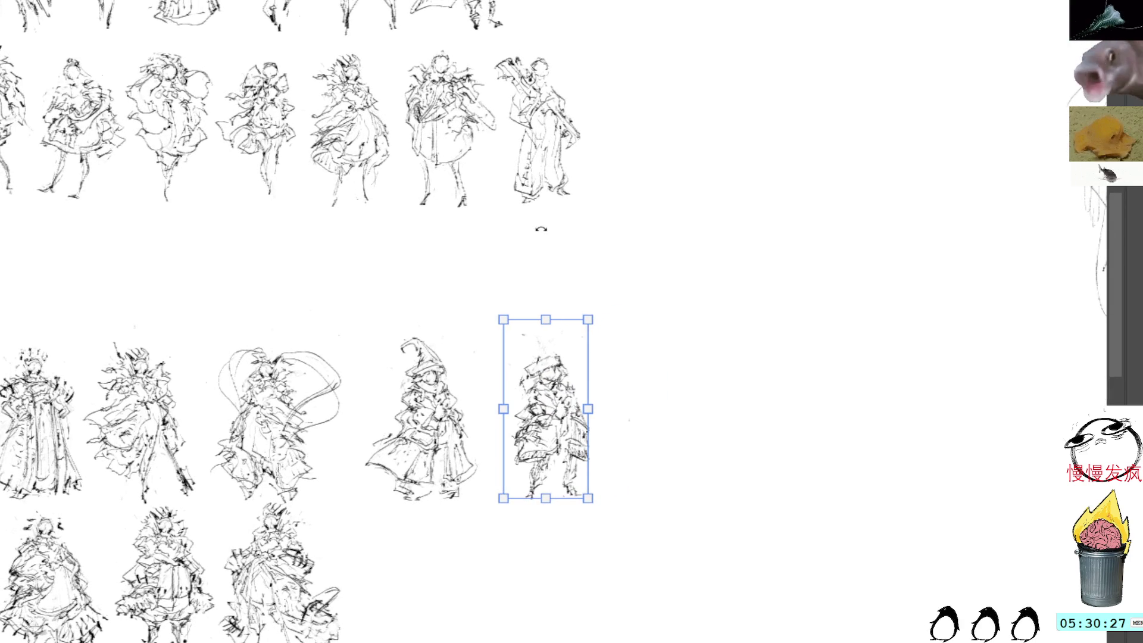
{"action": "key", "text": "Return"}
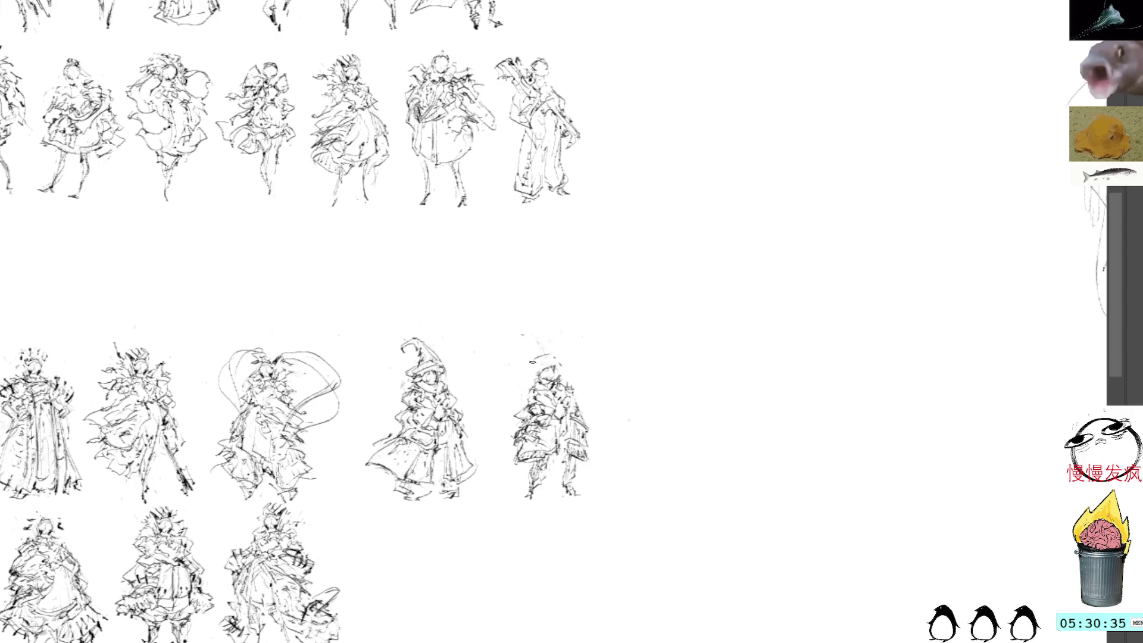
{"action": "mouse_move", "coordinate": [525, 364]}
{"action": "left_mouse_down"}
{"action": "mouse_move", "coordinate": [554, 352]}
{"action": "mouse_move", "coordinate": [536, 379]}
{"action": "mouse_move", "coordinate": [559, 363]}
{"action": "mouse_move", "coordinate": [530, 359]}
{"action": "mouse_move", "coordinate": [547, 351]}
{"action": "left_mouse_up"}
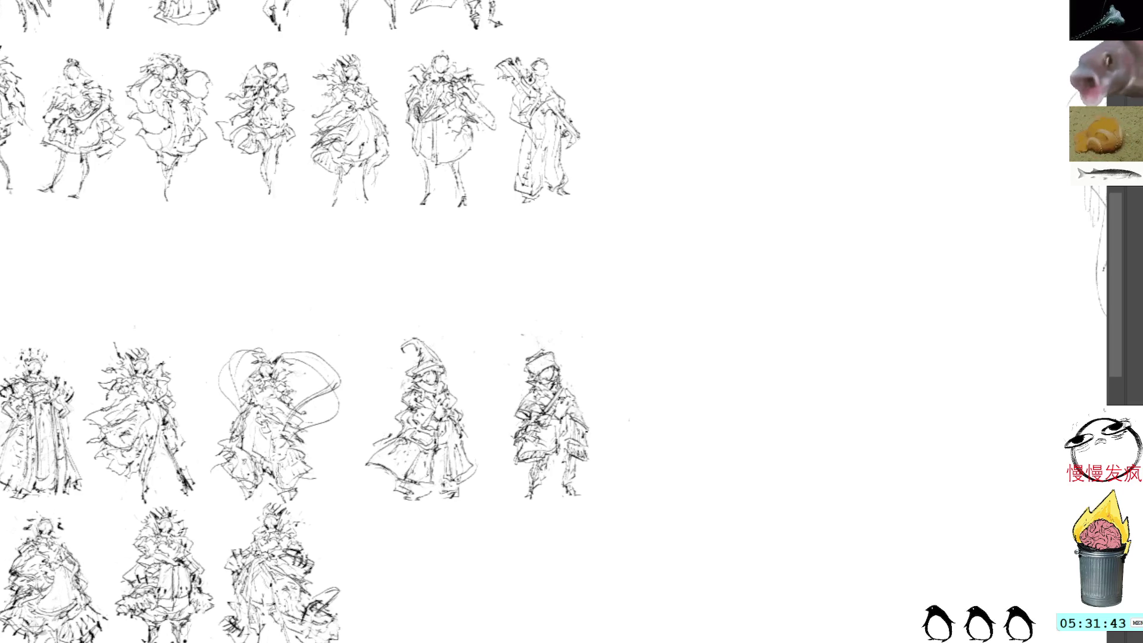
- Select the last sketch's right part, commit an unchanged transform and clear the selection
{"action": "left_click_drag", "start_coordinate": [579, 407], "coordinate": [589, 396]}
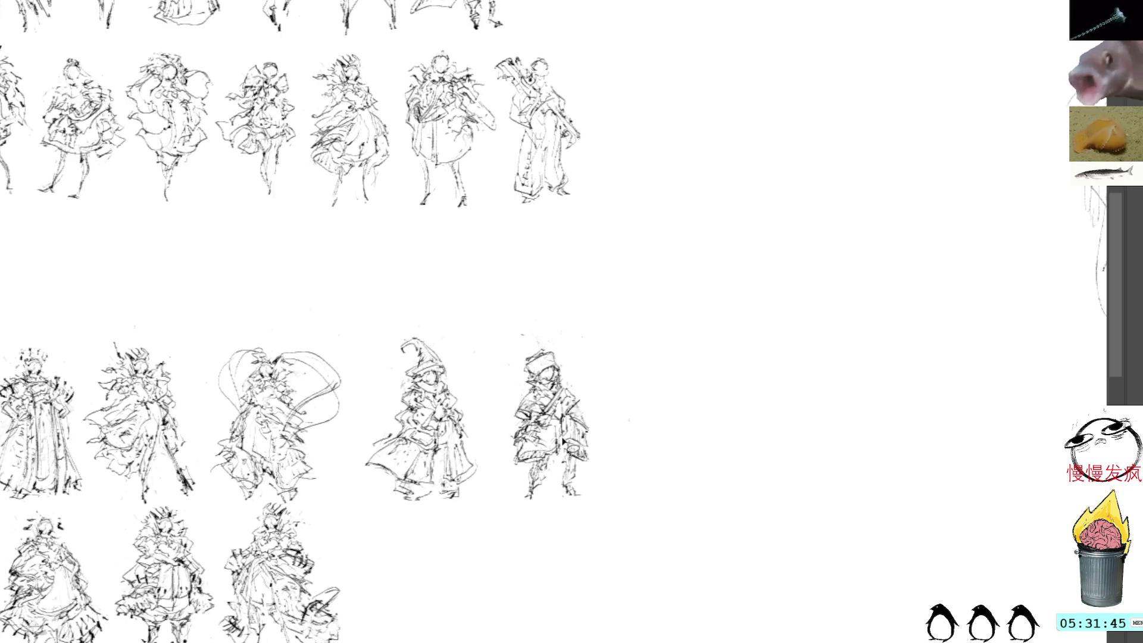
{"action": "key", "text": "ctrl+t"}
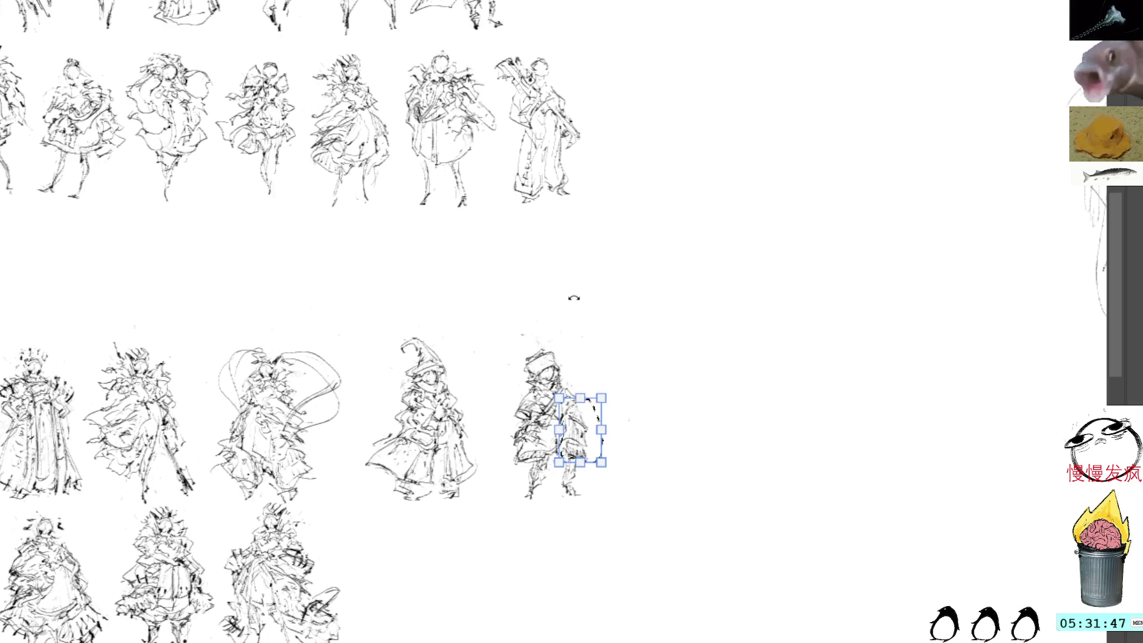
{"action": "key", "text": "Return"}
{"action": "key", "text": "ctrl+d"}
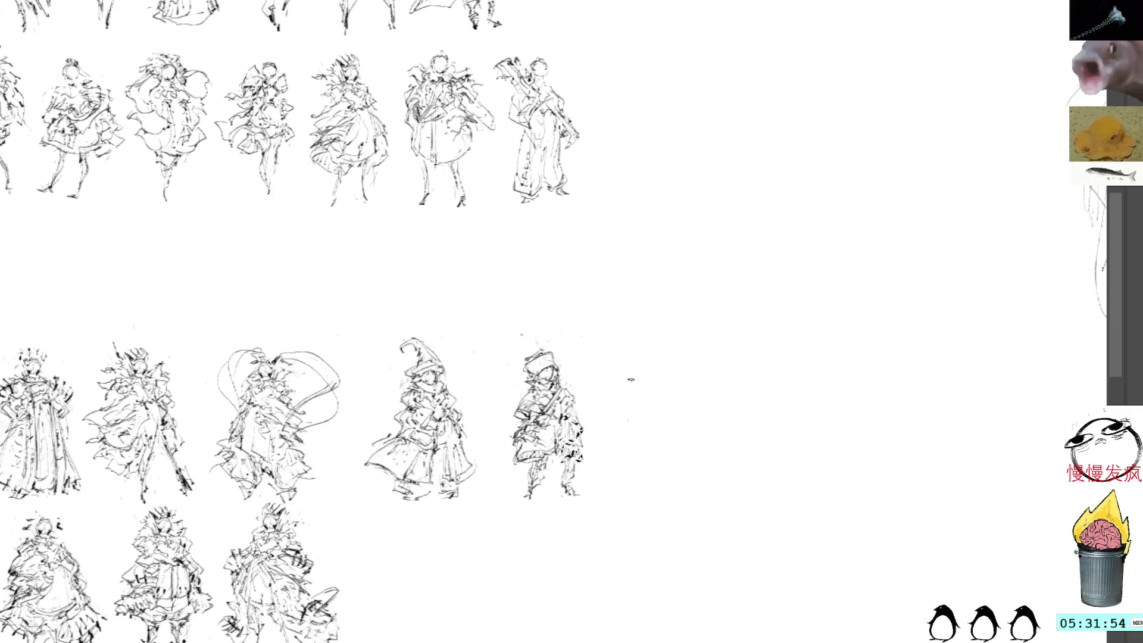
- Ink the hooded figure's body and left side into a bundled coat-and-boots figure
{"action": "left_click_drag", "start_coordinate": [587, 390], "coordinate": [617, 397]}
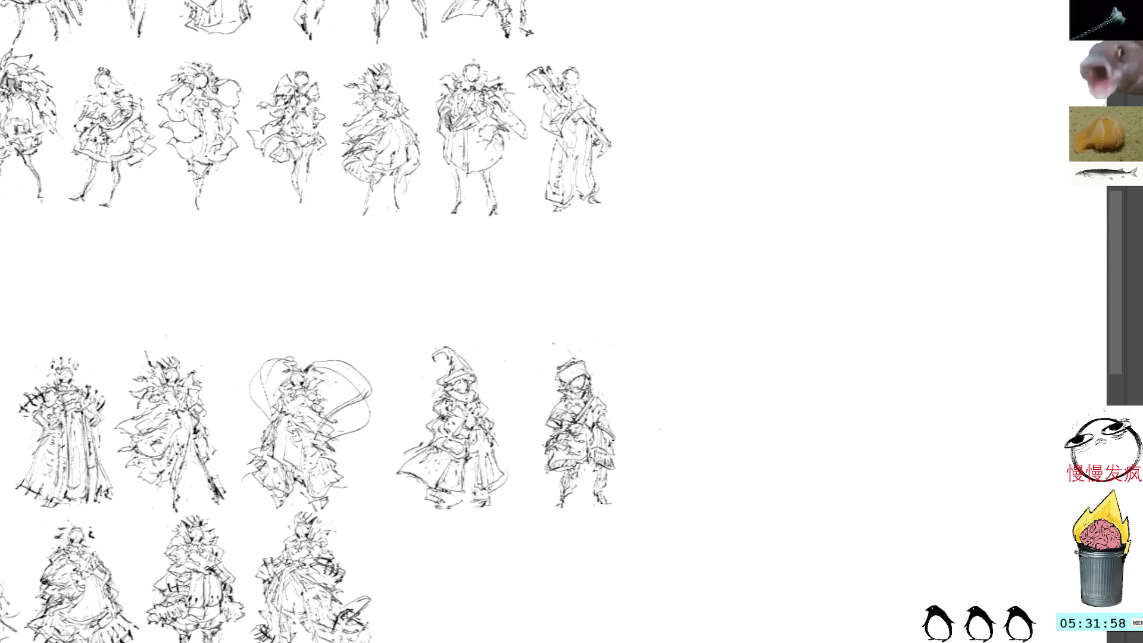
{"action": "mouse_move", "coordinate": [574, 431]}
{"action": "left_mouse_down"}
{"action": "mouse_move", "coordinate": [619, 450]}
{"action": "mouse_move", "coordinate": [604, 446]}
{"action": "left_mouse_up"}
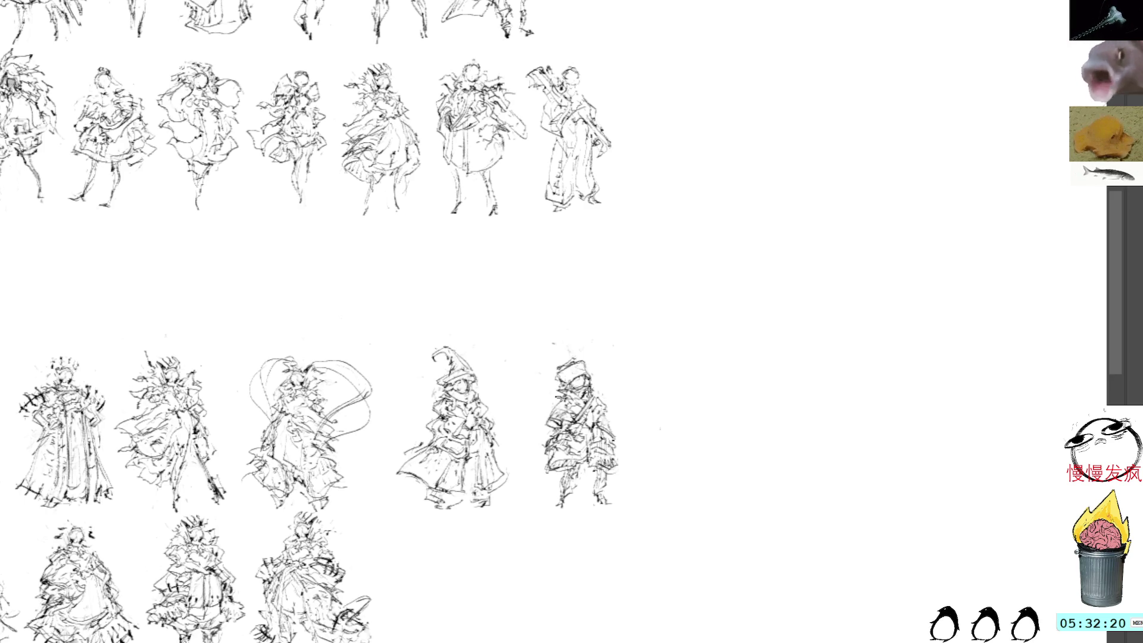
{"action": "left_click_drag", "start_coordinate": [539, 420], "coordinate": [559, 434]}
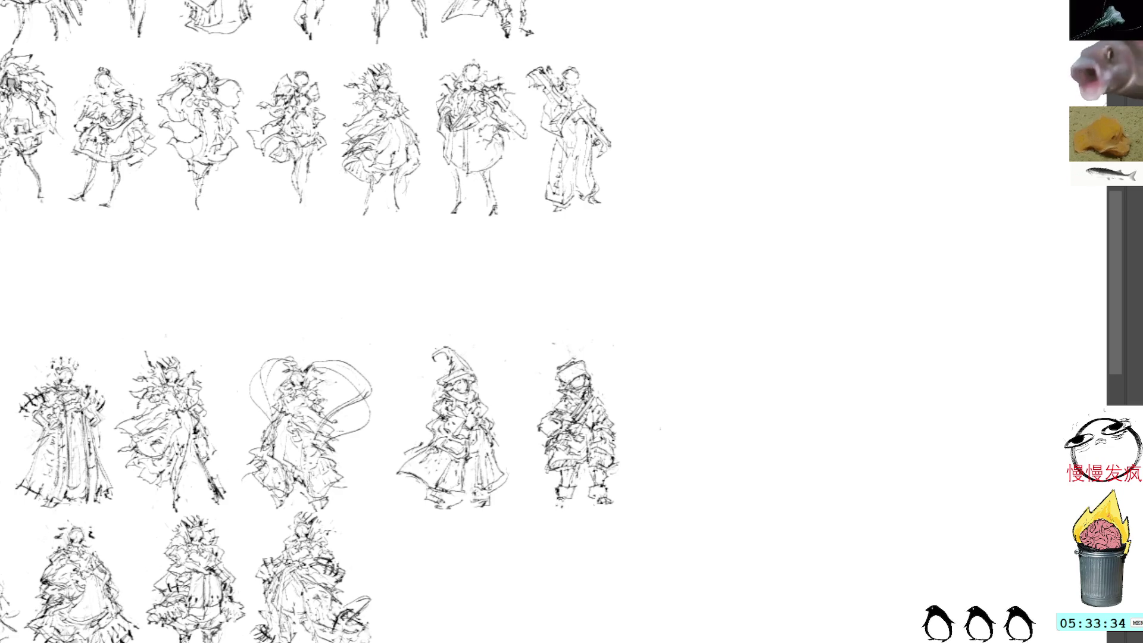
- Lasso the hooded figure and move it down beneath the witch
{"action": "mouse_move", "coordinate": [588, 343]}
{"action": "left_mouse_down"}
{"action": "mouse_move", "coordinate": [531, 395]}
{"action": "mouse_move", "coordinate": [625, 340]}
{"action": "left_mouse_up"}
{"action": "mouse_move", "coordinate": [594, 429]}
{"action": "left_mouse_down"}
{"action": "mouse_move", "coordinate": [470, 589]}
{"action": "mouse_move", "coordinate": [480, 595]}
{"action": "left_mouse_up"}
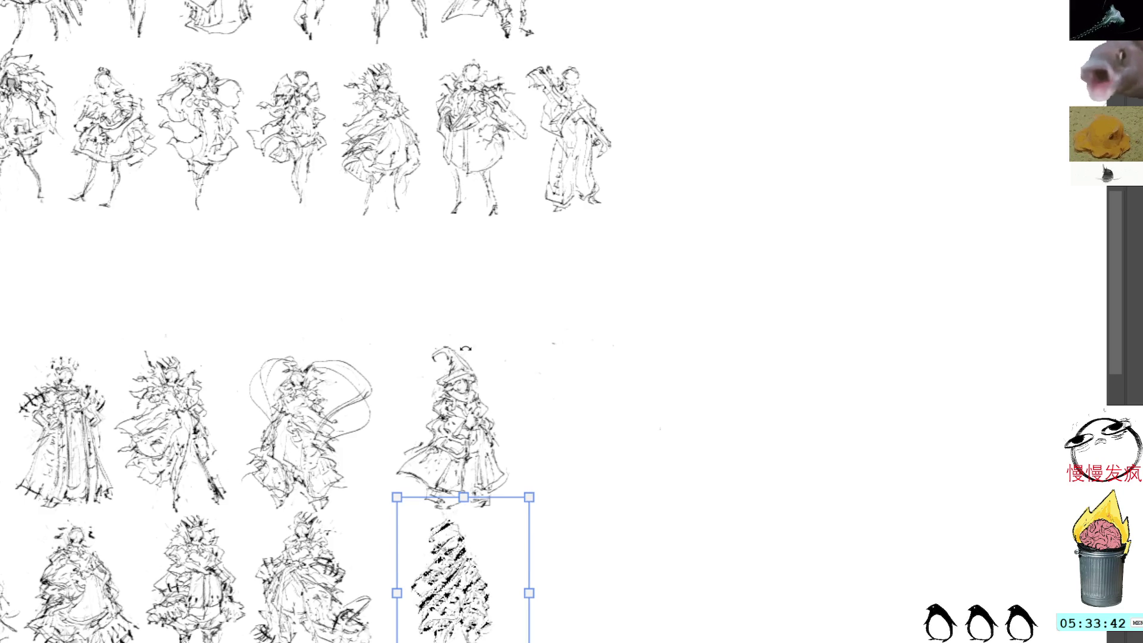
{"action": "key", "text": "Return"}
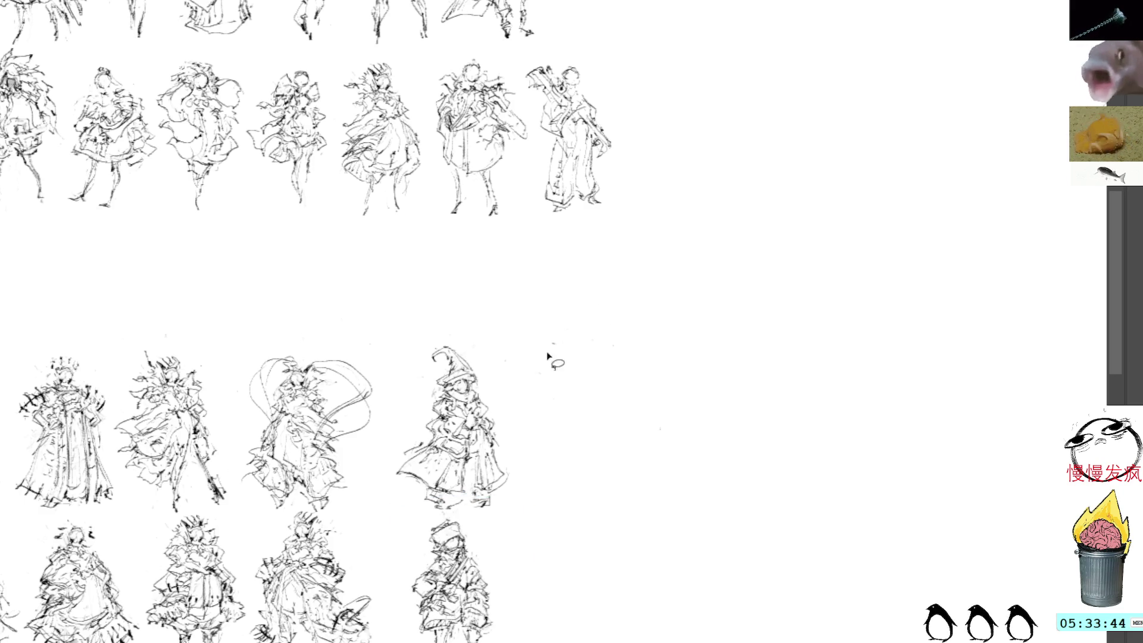
- Select the witch and hooded figure together and shift the pair slightly upward
{"action": "mouse_move", "coordinate": [487, 318]}
{"action": "left_mouse_down"}
{"action": "mouse_move", "coordinate": [388, 587]}
{"action": "mouse_move", "coordinate": [525, 324]}
{"action": "left_mouse_up"}
{"action": "key", "text": "ctrl+t"}
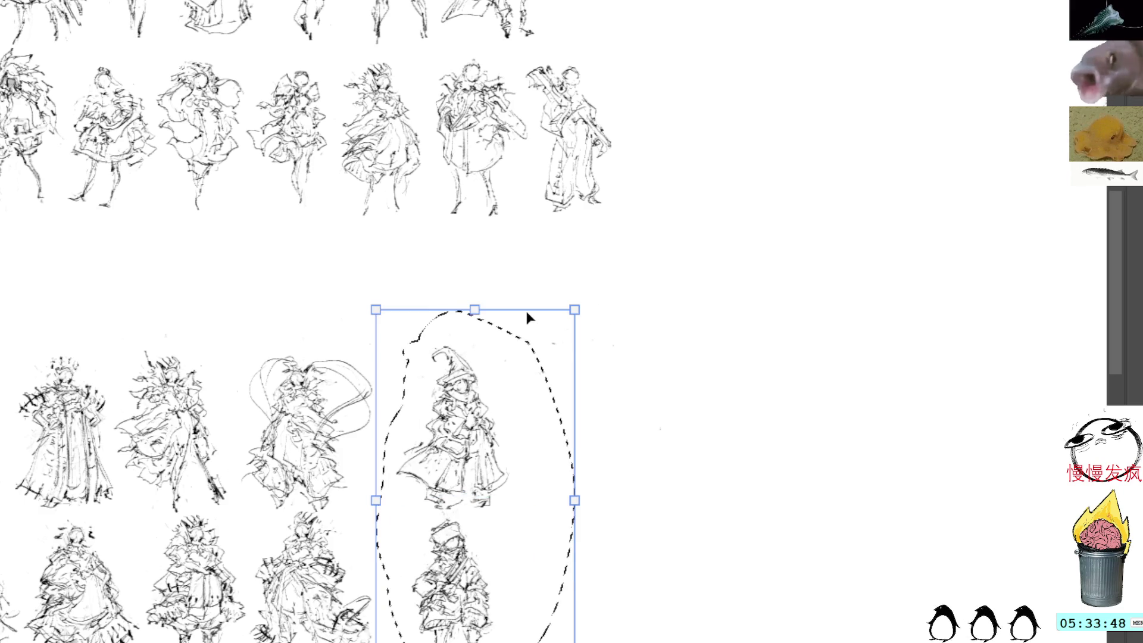
{"action": "key", "text": "Return"}
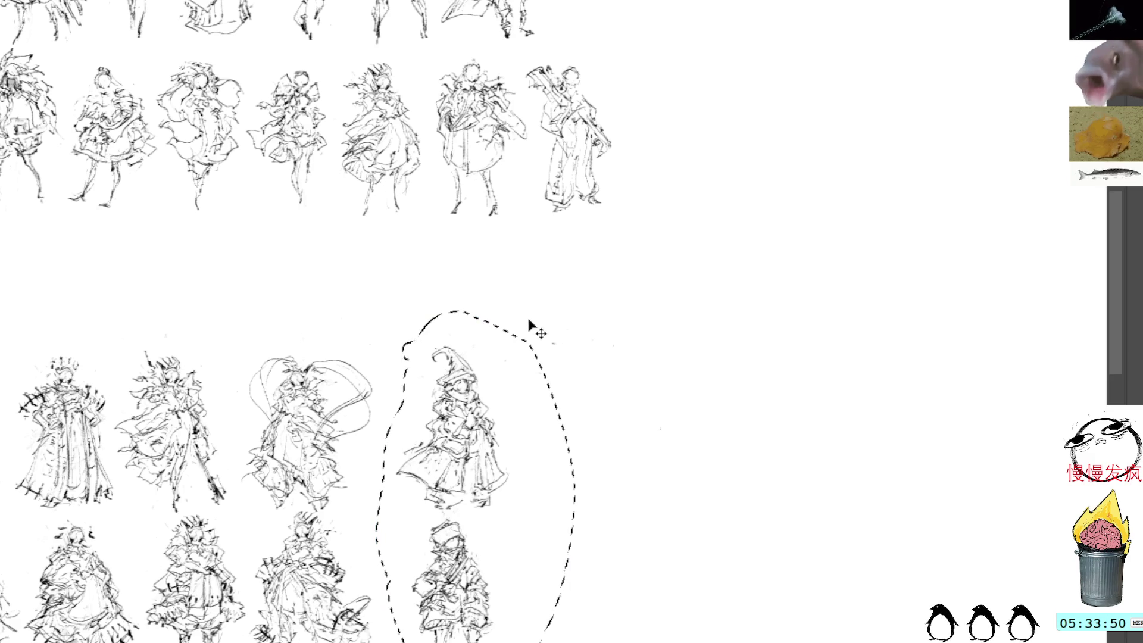
{"action": "key", "text": "ctrl+t"}
{"action": "left_click_drag", "start_coordinate": [514, 359], "coordinate": [502, 446]}
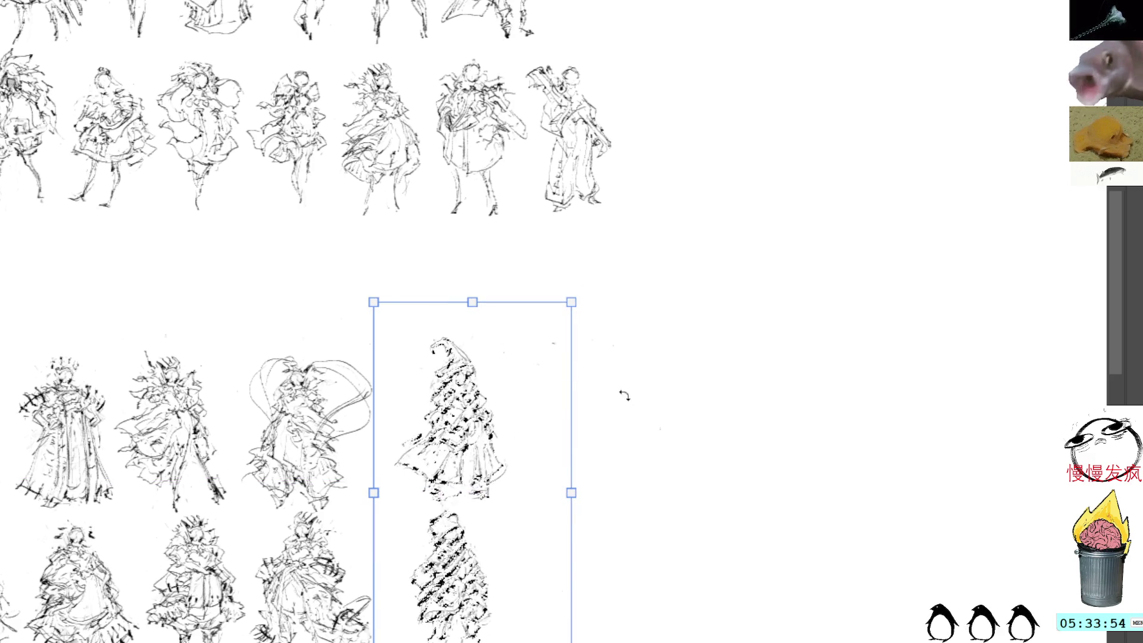
{"action": "key", "text": "Return"}
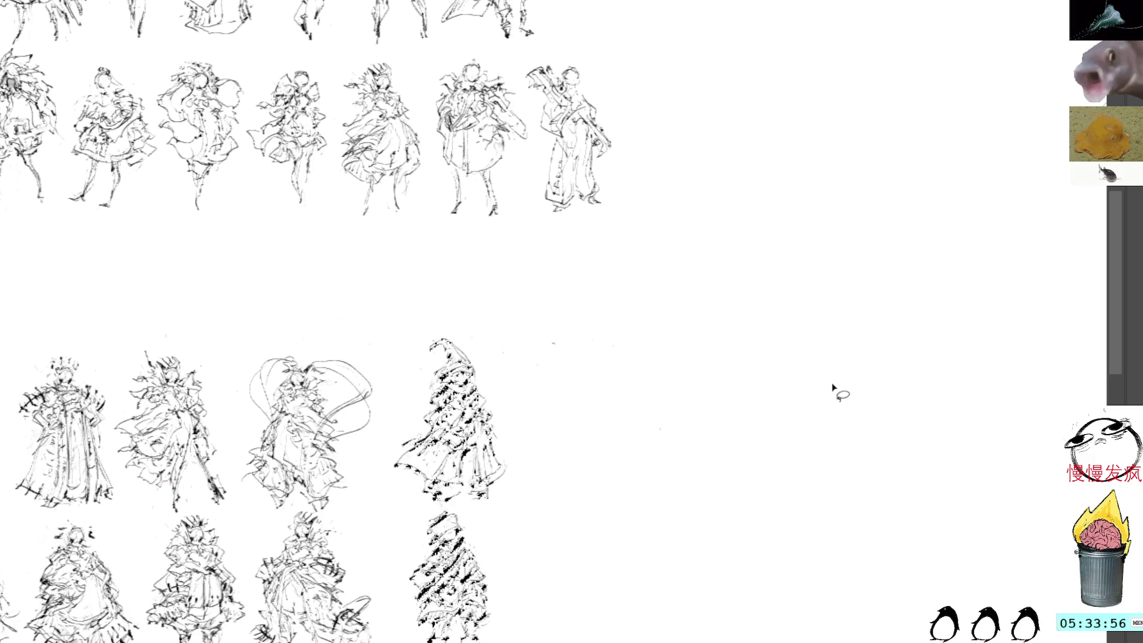
- Paste a copied figure and place it in the space right of the witch
{"action": "key", "text": "ctrl+v"}
{"action": "key", "text": "ctrl+t"}
{"action": "left_click_drag", "start_coordinate": [562, 311], "coordinate": [688, 406]}
{"action": "key", "text": "Return"}
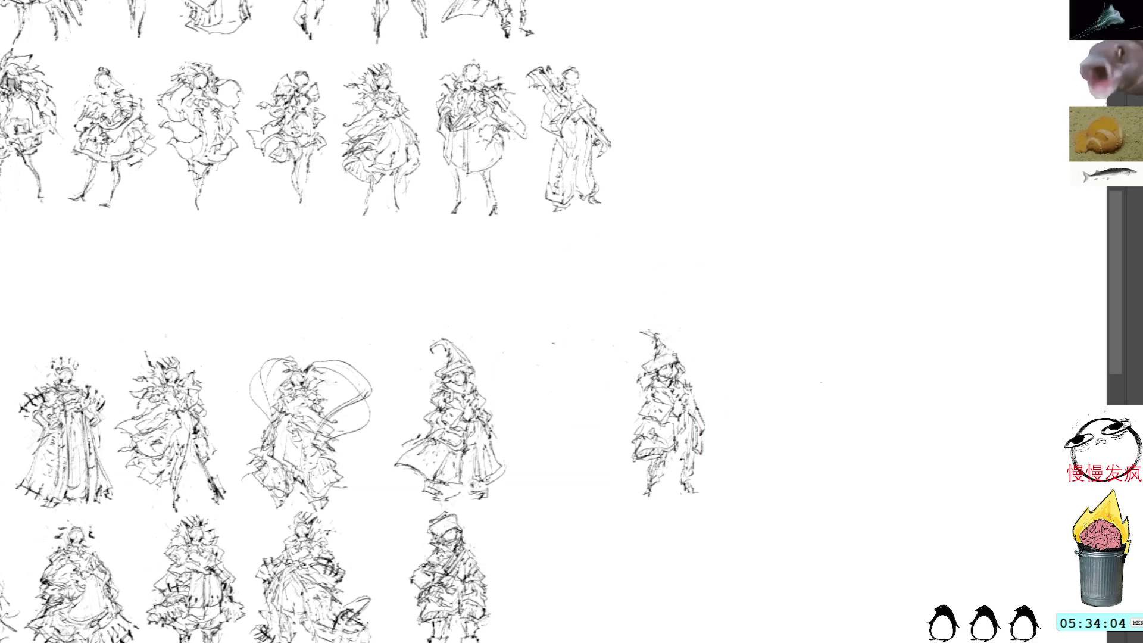
- Delete the copy's pointed hat and sketch a wide hat brim, redrawing its tip
{"action": "mouse_move", "coordinate": [667, 357]}
{"action": "left_mouse_down"}
{"action": "mouse_move", "coordinate": [661, 324]}
{"action": "mouse_move", "coordinate": [631, 340]}
{"action": "mouse_move", "coordinate": [639, 380]}
{"action": "mouse_move", "coordinate": [686, 368]}
{"action": "left_mouse_up"}
{"action": "key", "text": "Delete"}
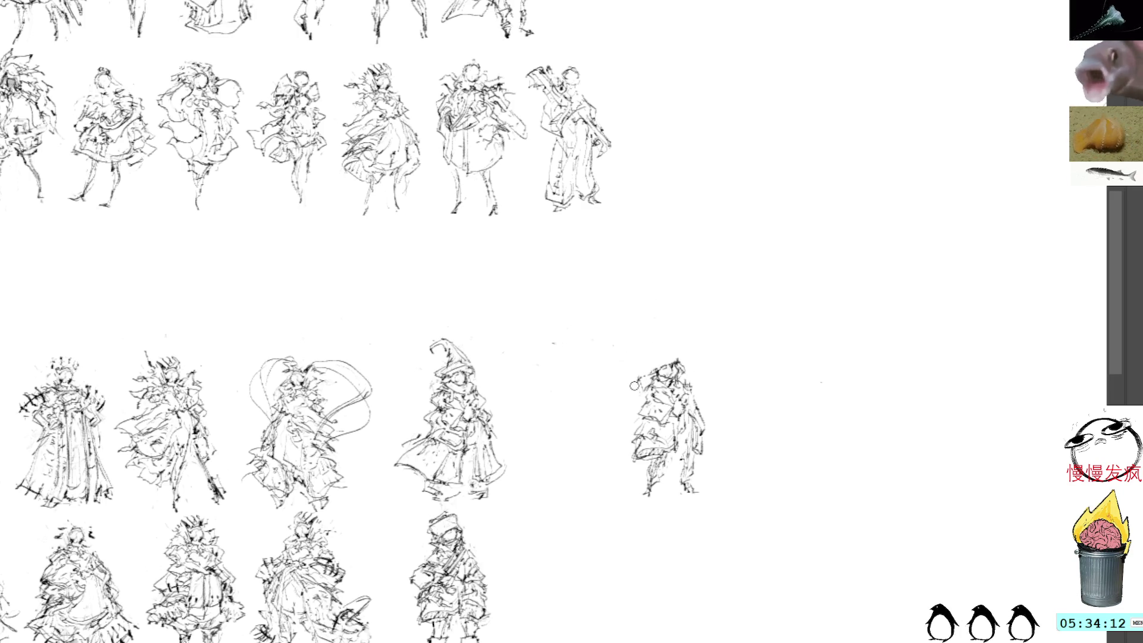
{"action": "mouse_move", "coordinate": [648, 370]}
{"action": "left_mouse_down"}
{"action": "mouse_move", "coordinate": [625, 384]}
{"action": "mouse_move", "coordinate": [689, 356]}
{"action": "mouse_move", "coordinate": [706, 364]}
{"action": "mouse_move", "coordinate": [621, 379]}
{"action": "mouse_move", "coordinate": [700, 354]}
{"action": "left_mouse_up"}
{"action": "key", "text": "ctrl+z"}
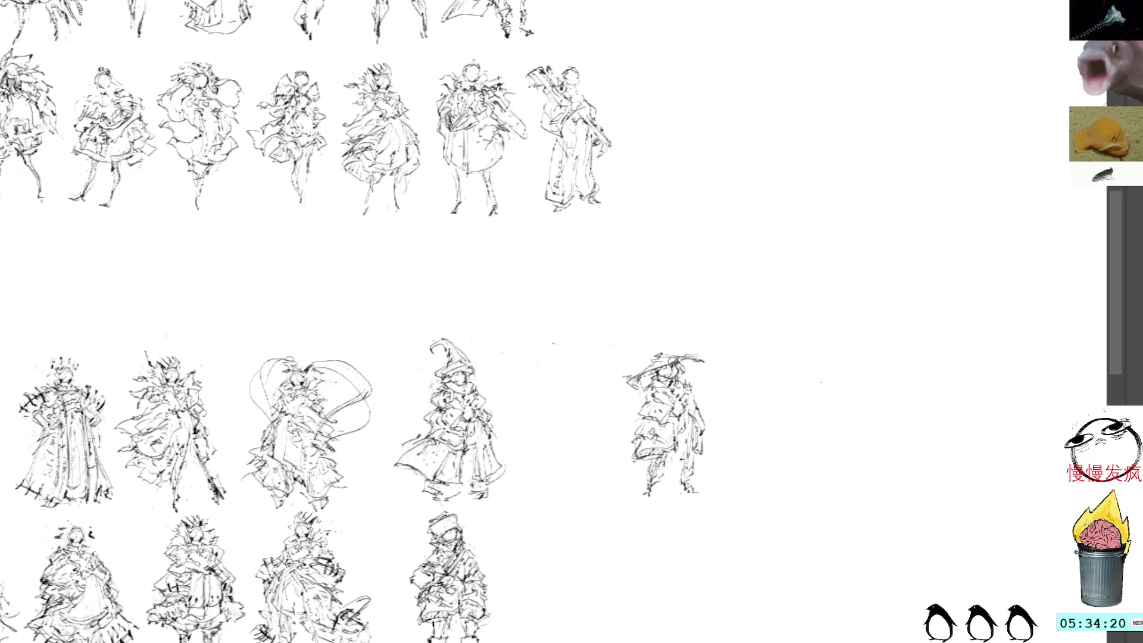
{"action": "mouse_move", "coordinate": [677, 367]}
{"action": "left_mouse_down"}
{"action": "mouse_move", "coordinate": [697, 359]}
{"action": "mouse_move", "coordinate": [694, 381]}
{"action": "left_mouse_up"}
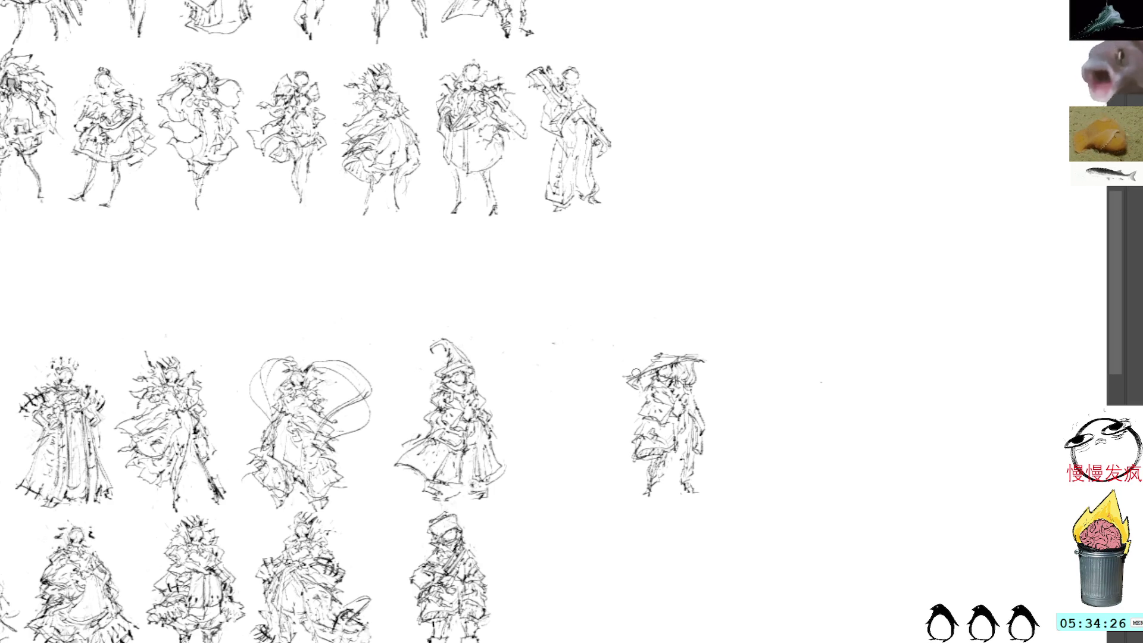
- Rework the figure's body strokes: both sides, left leg, hands, waist and torso
{"action": "mouse_move", "coordinate": [634, 380]}
{"action": "left_mouse_down"}
{"action": "mouse_move", "coordinate": [658, 396]}
{"action": "mouse_move", "coordinate": [645, 399]}
{"action": "mouse_move", "coordinate": [679, 391]}
{"action": "left_mouse_up"}
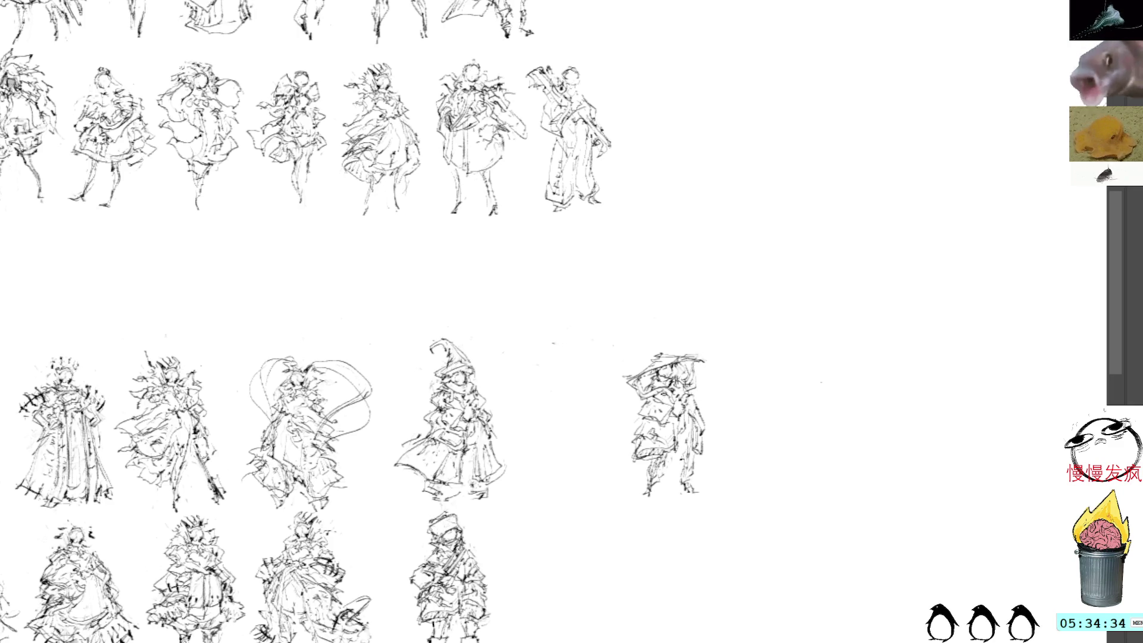
{"action": "left_click_drag", "start_coordinate": [651, 403], "coordinate": [638, 422]}
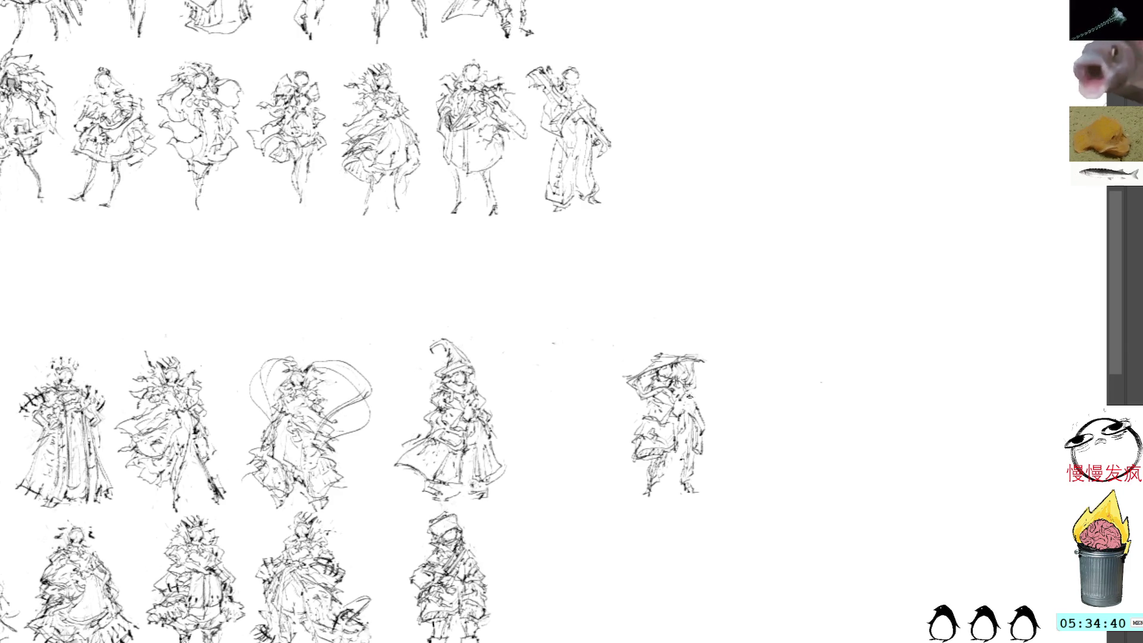
{"action": "left_click_drag", "start_coordinate": [686, 397], "coordinate": [695, 406]}
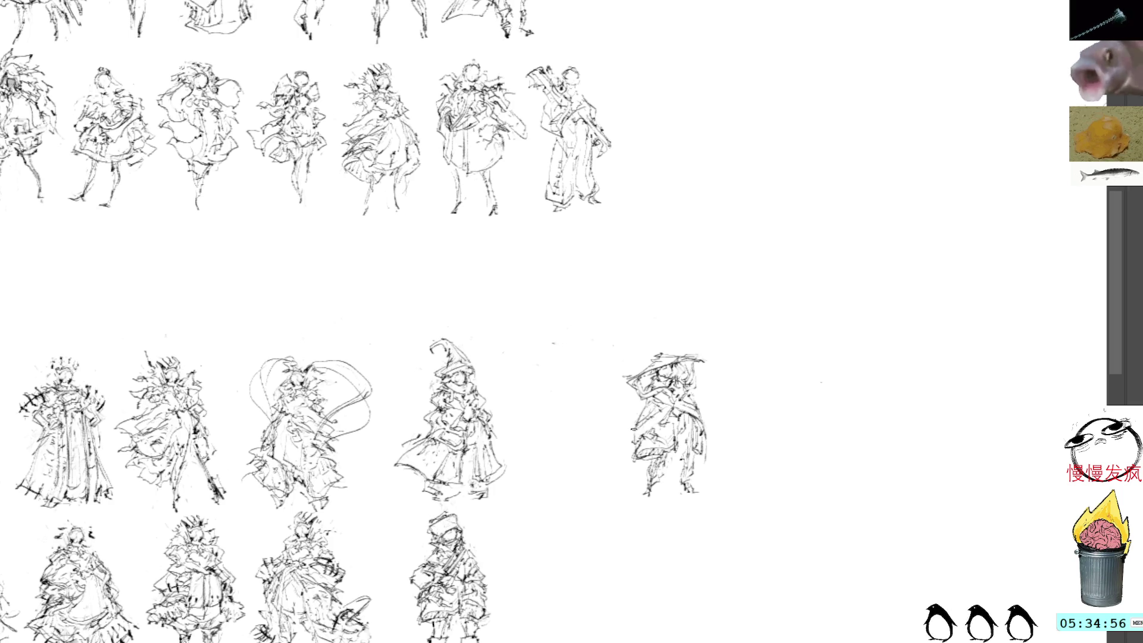
{"action": "left_click_drag", "start_coordinate": [643, 459], "coordinate": [630, 489]}
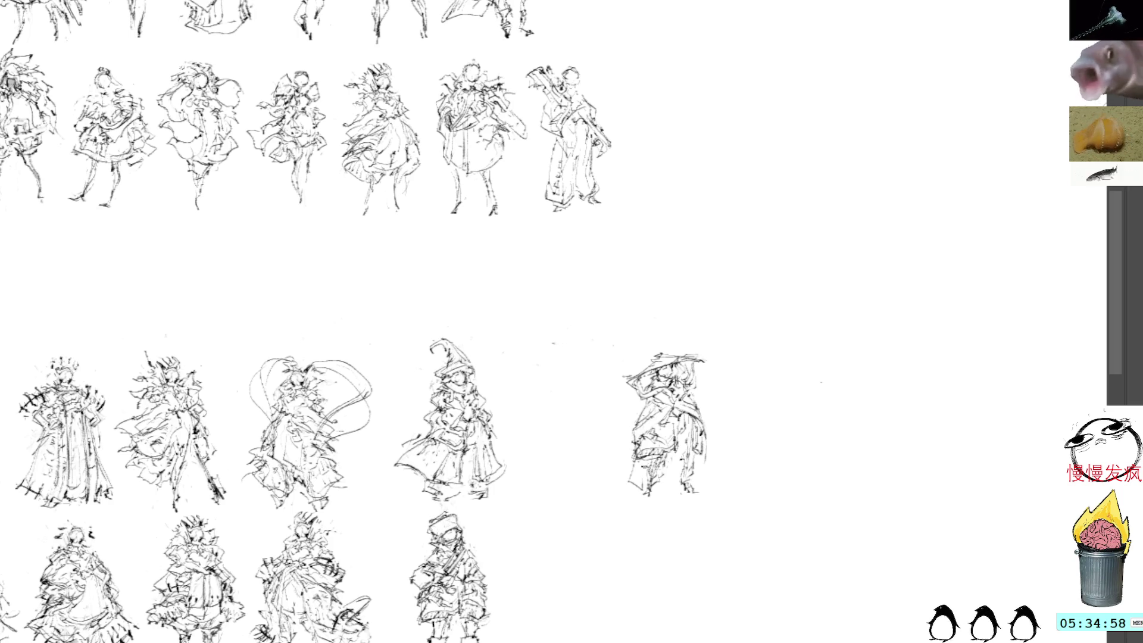
{"action": "mouse_move", "coordinate": [665, 441]}
{"action": "left_mouse_down"}
{"action": "mouse_move", "coordinate": [634, 456]}
{"action": "mouse_move", "coordinate": [662, 452]}
{"action": "left_mouse_up"}
{"action": "left_click_drag", "start_coordinate": [688, 415], "coordinate": [644, 447]}
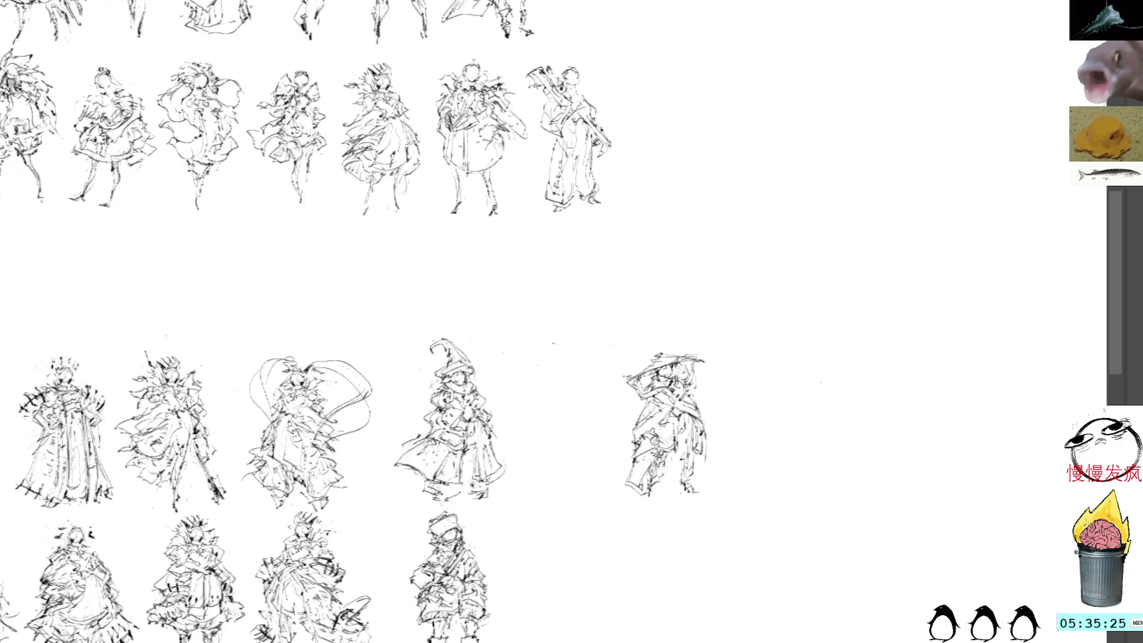
- Try and undo two coat curves, then add marks along the coat's lower edge
{"action": "left_click_drag", "start_coordinate": [642, 459], "coordinate": [658, 506]}
{"action": "key", "text": "ctrl+z"}
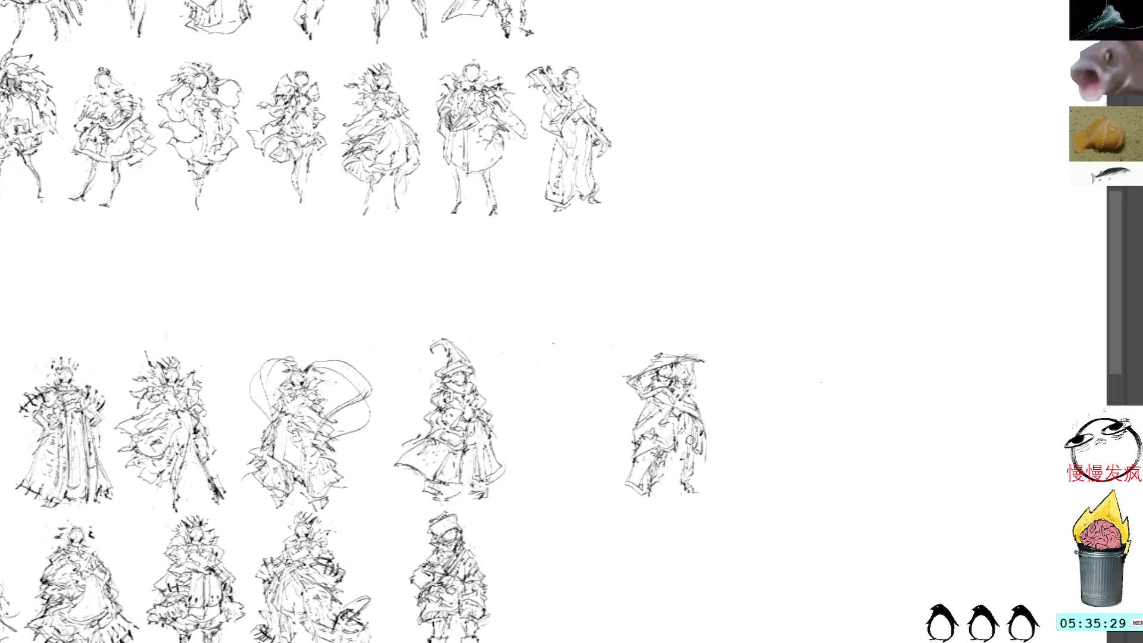
{"action": "left_click_drag", "start_coordinate": [705, 451], "coordinate": [670, 494]}
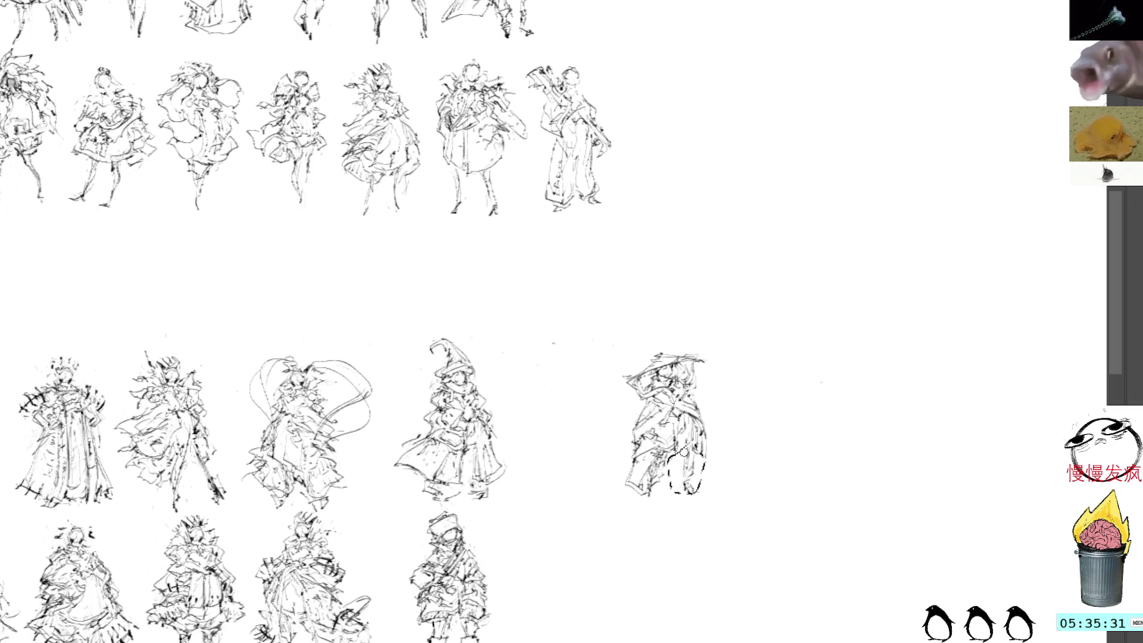
{"action": "key", "text": "ctrl+z"}
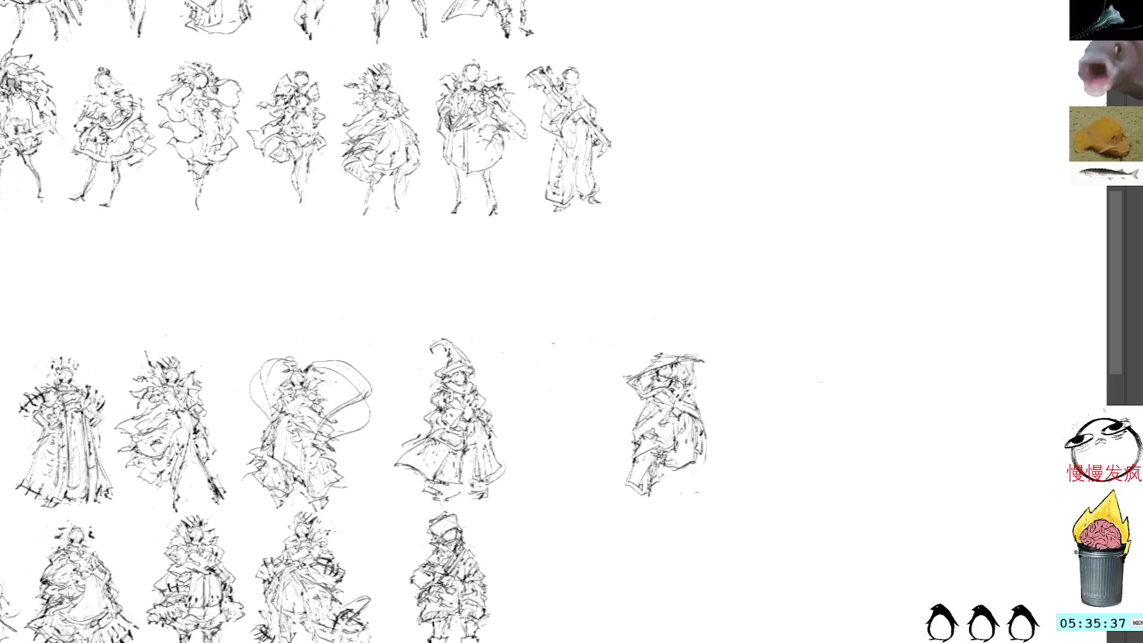
{"action": "left_click_drag", "start_coordinate": [676, 470], "coordinate": [695, 488]}
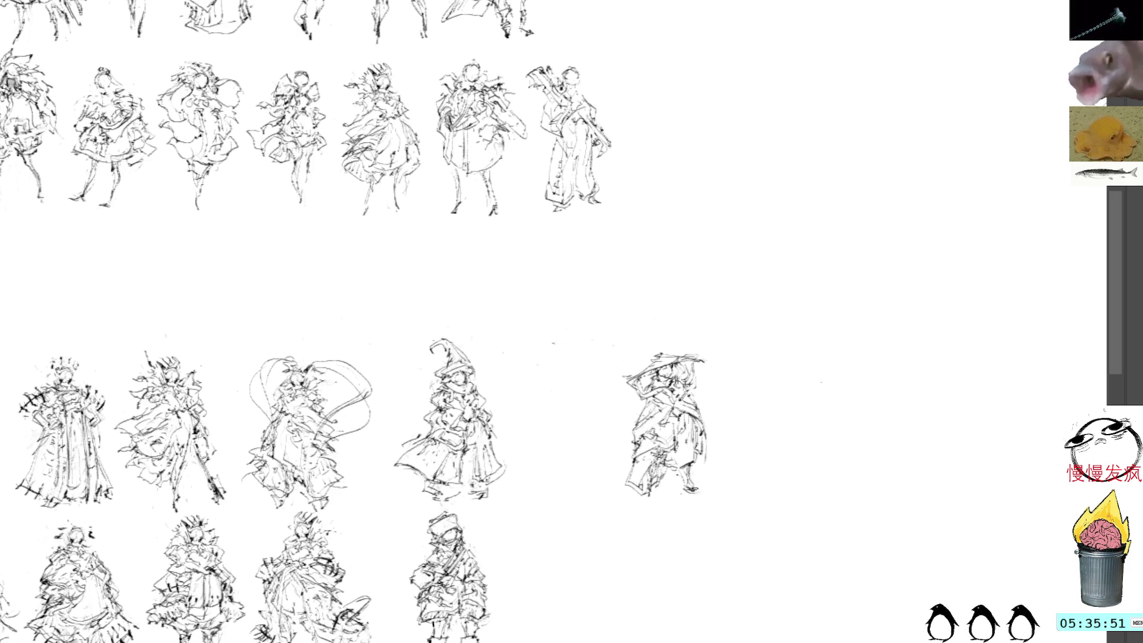
{"action": "left_click_drag", "start_coordinate": [715, 307], "coordinate": [697, 319]}
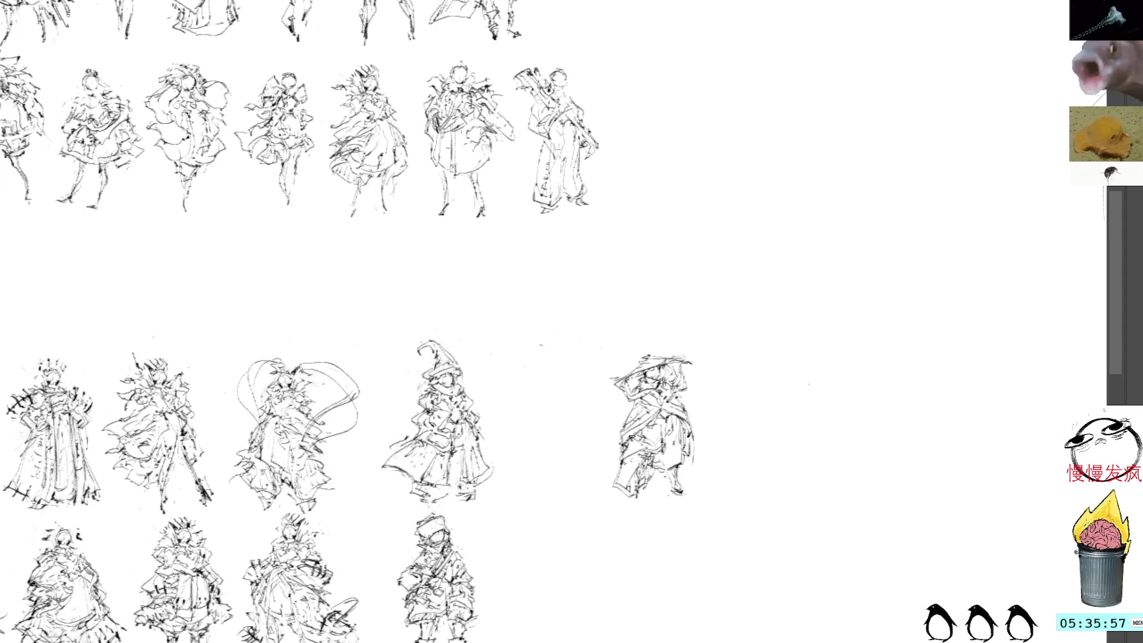
- Sketch the figure's left contour, legs and feet, erasing and undoing stray strokes
{"action": "left_click_drag", "start_coordinate": [647, 511], "coordinate": [641, 496]}
{"action": "left_click_drag", "start_coordinate": [624, 442], "coordinate": [615, 506]}
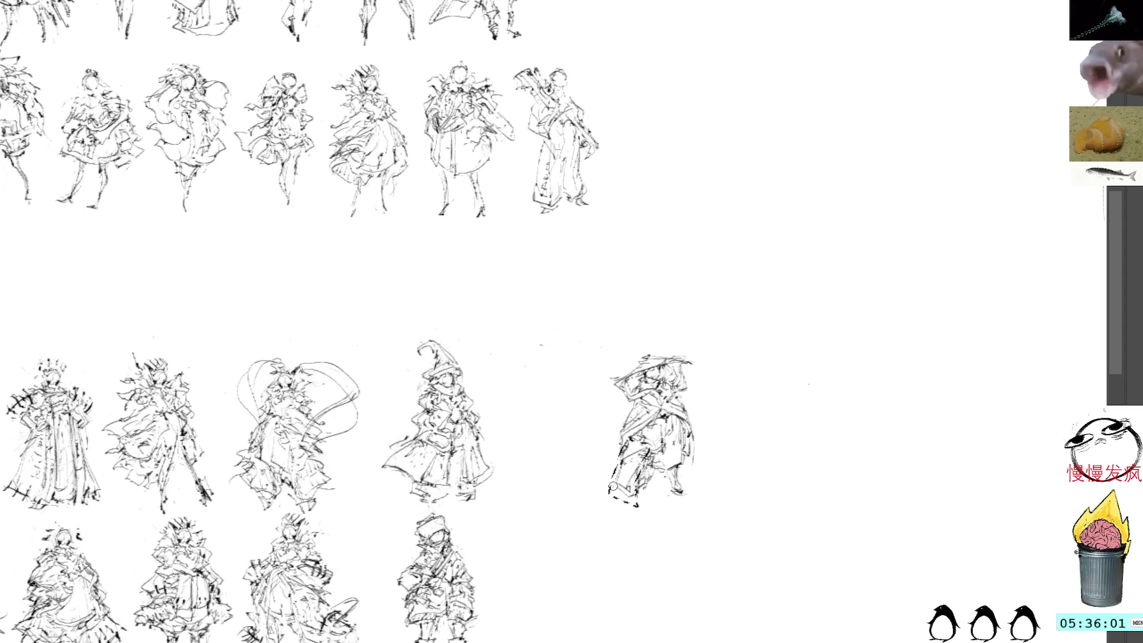
{"action": "left_click_drag", "start_coordinate": [614, 464], "coordinate": [633, 469]}
{"action": "key", "text": "ctrl+z"}
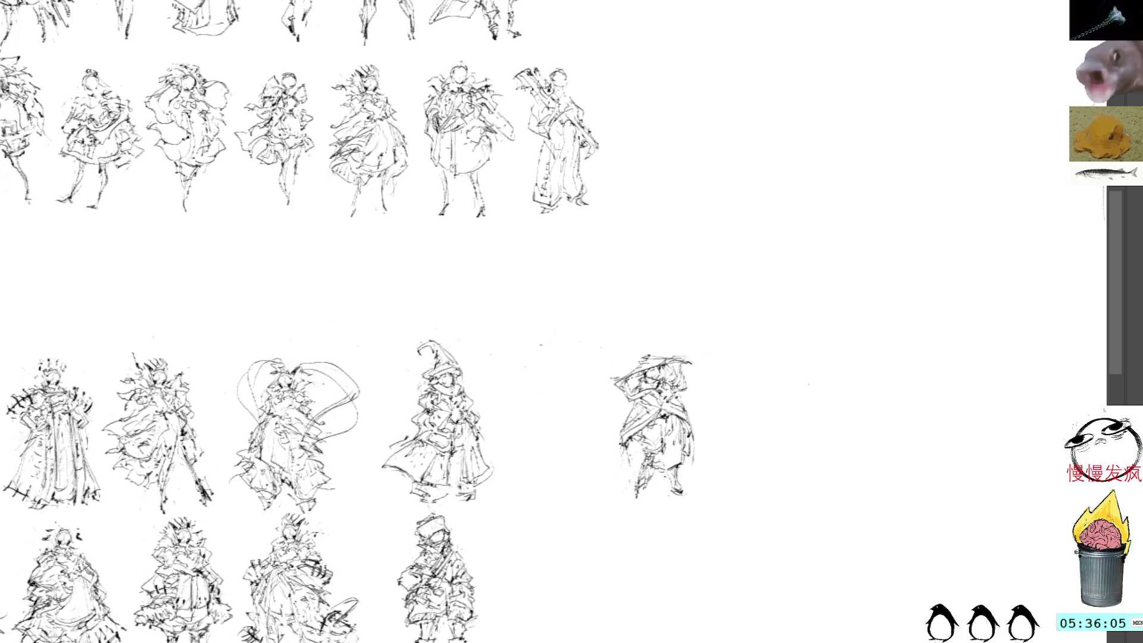
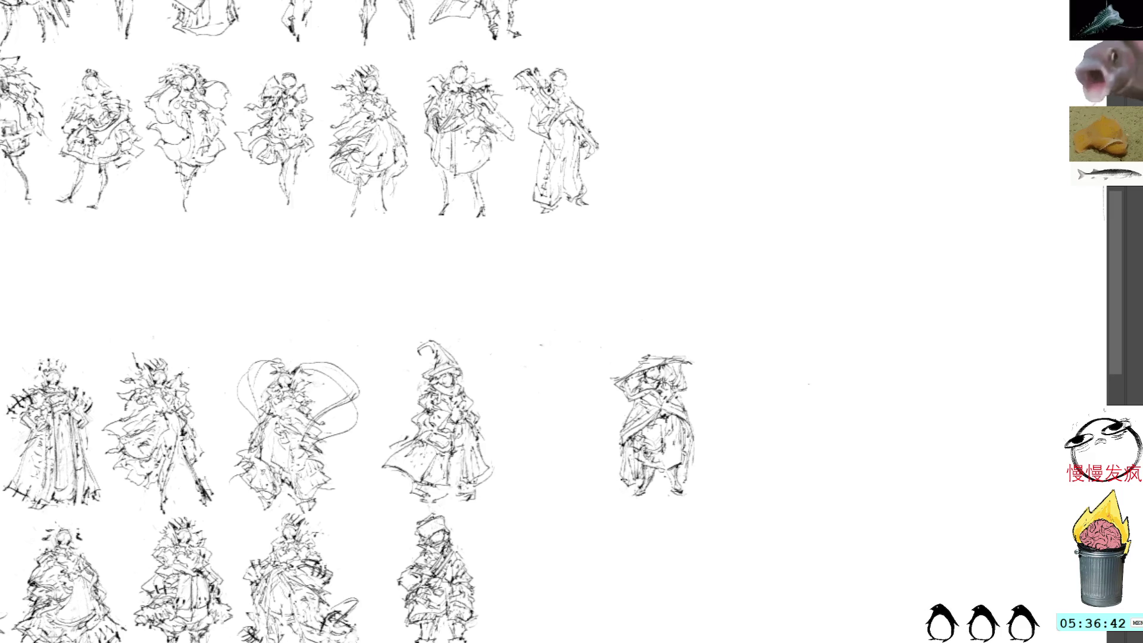
- Drop the wide-hat sketch beside the hooded figure in the bottom row, then paste a witch copy
{"action": "left_click_drag", "start_coordinate": [686, 344], "coordinate": [554, 586]}
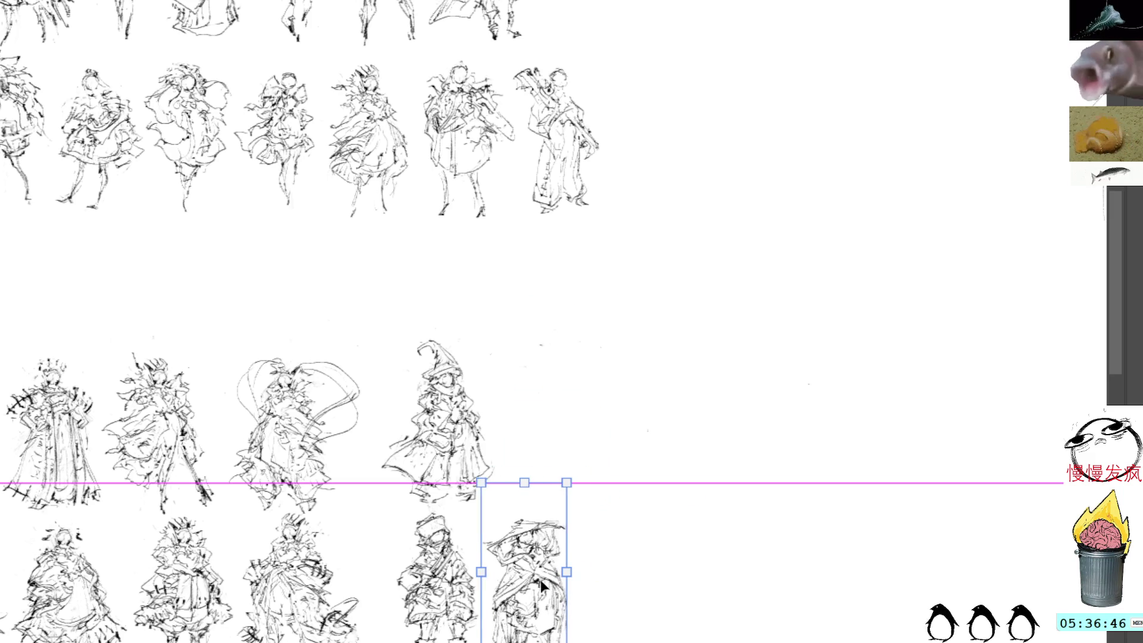
{"action": "left_click_drag", "start_coordinate": [553, 587], "coordinate": [542, 586]}
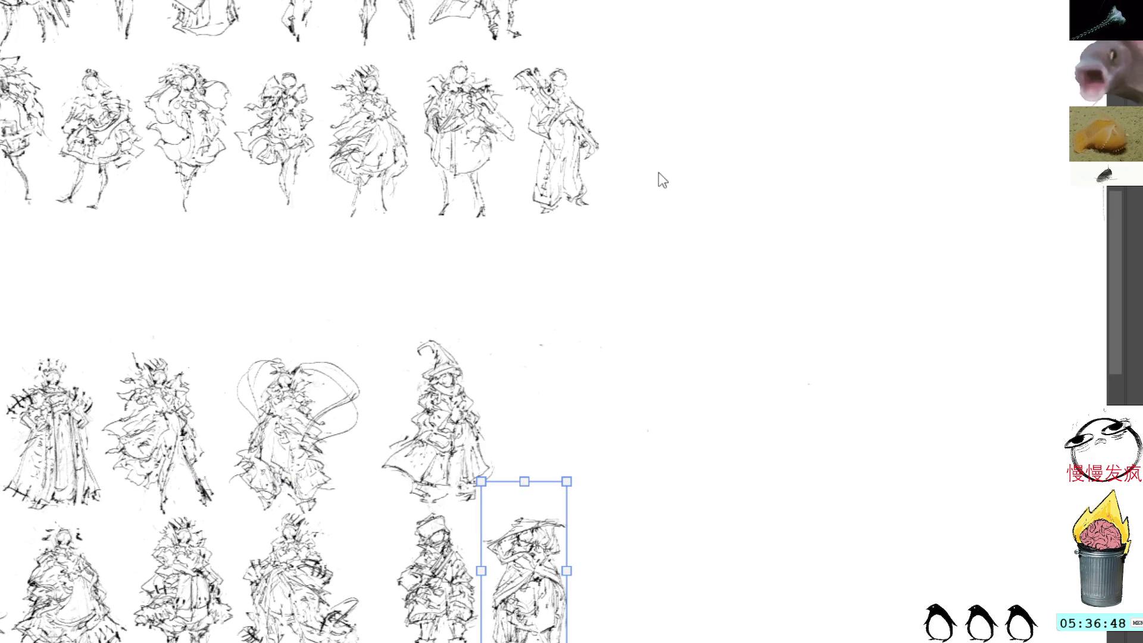
{"action": "key", "text": "l"}
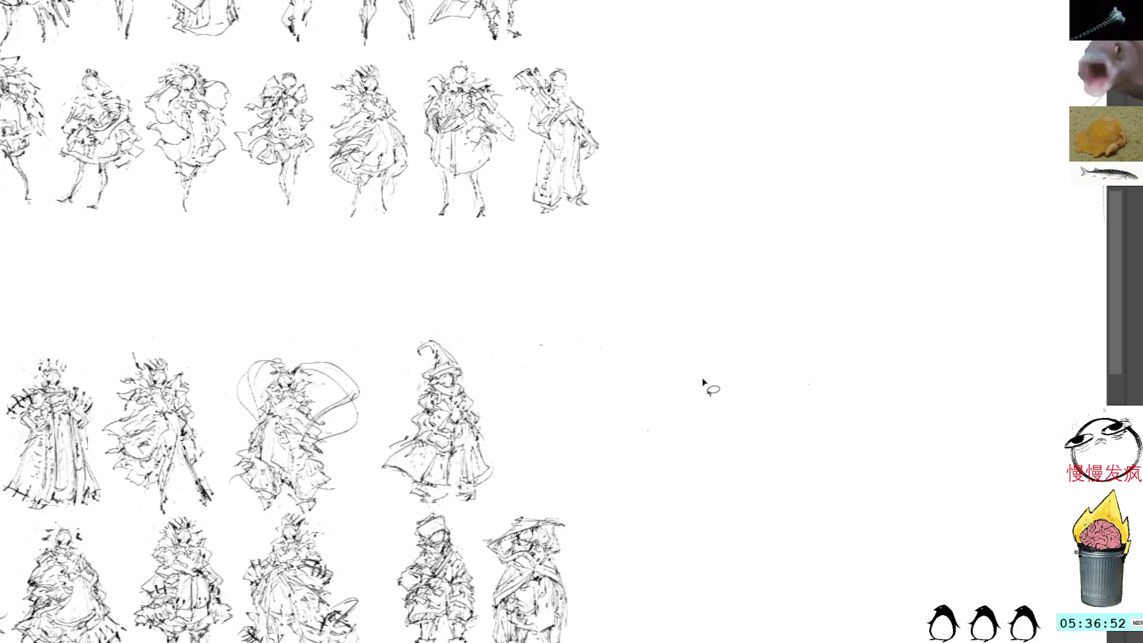
{"action": "key", "text": "ctrl+v"}
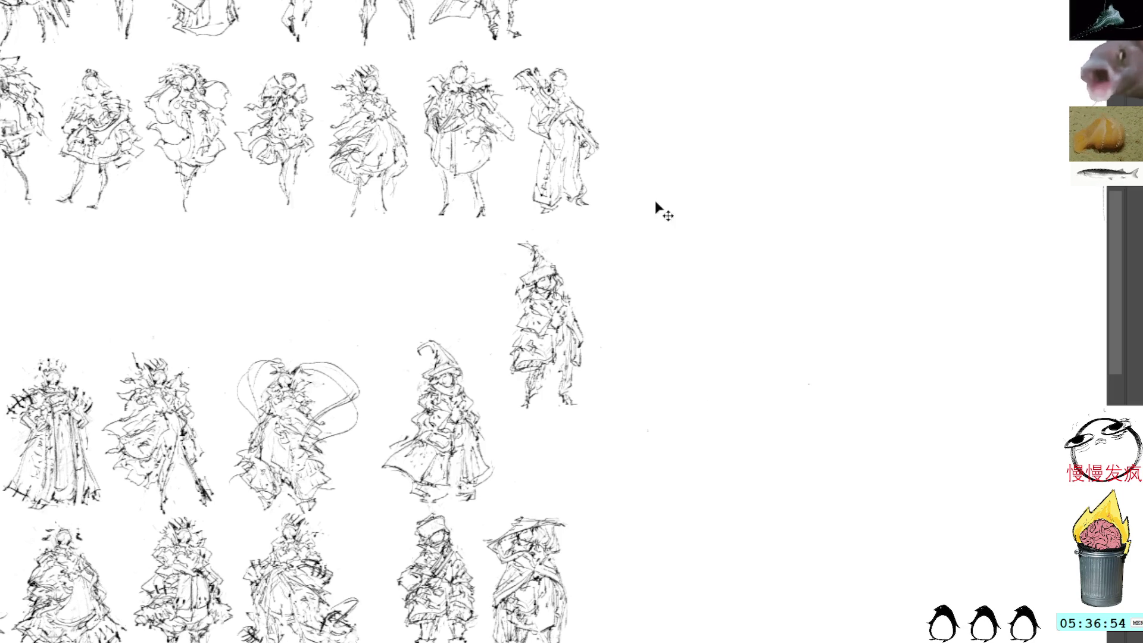
- Position the pasted witch copy right of the middle row and commit its placement
{"action": "left_click_drag", "start_coordinate": [563, 333], "coordinate": [724, 419]}
{"action": "key", "text": "Return"}
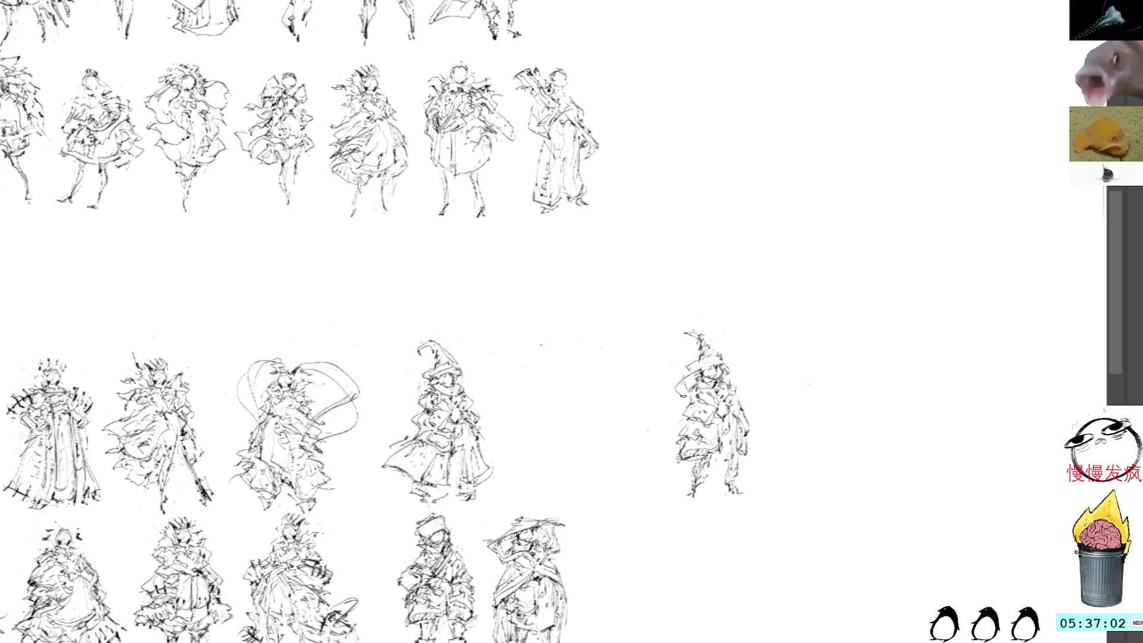
- Redraw the copy's hat and head sides, extend the brim left and sketch the hat top
{"action": "left_click_drag", "start_coordinate": [720, 353], "coordinate": [743, 395]}
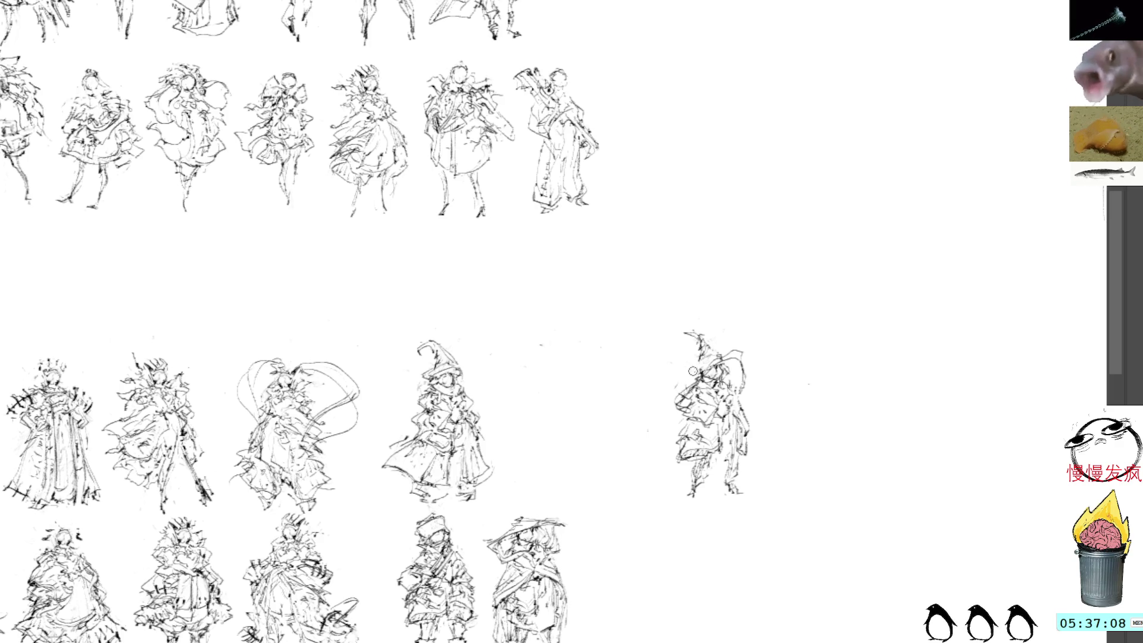
{"action": "left_click_drag", "start_coordinate": [741, 369], "coordinate": [743, 393]}
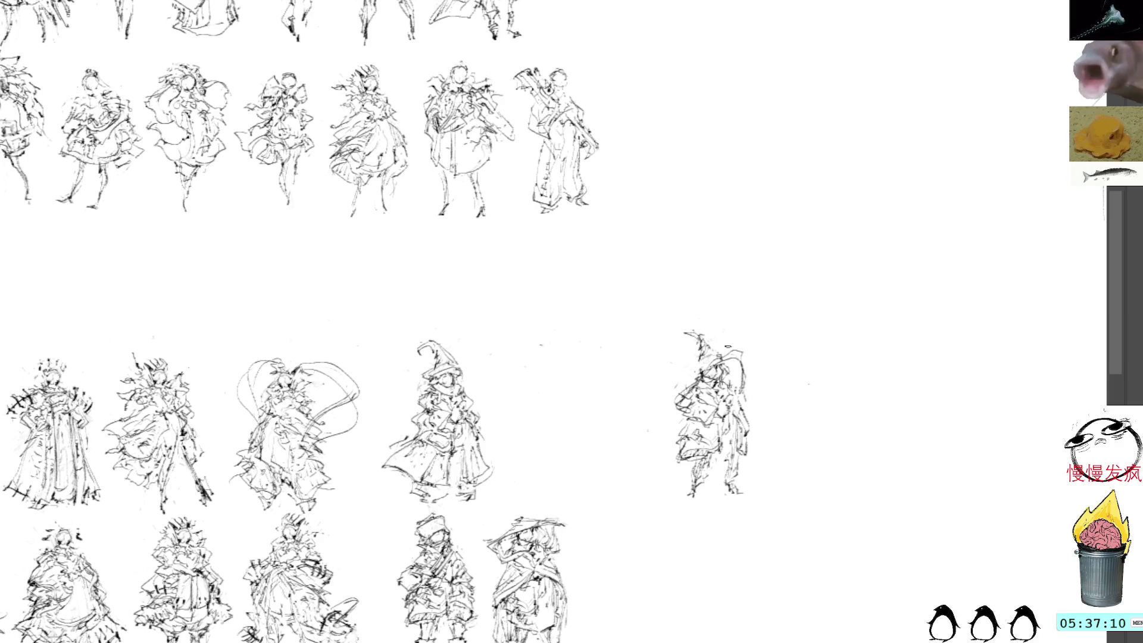
{"action": "mouse_move", "coordinate": [710, 357]}
{"action": "left_mouse_down"}
{"action": "mouse_move", "coordinate": [679, 370]}
{"action": "mouse_move", "coordinate": [715, 357]}
{"action": "mouse_move", "coordinate": [704, 367]}
{"action": "left_mouse_up"}
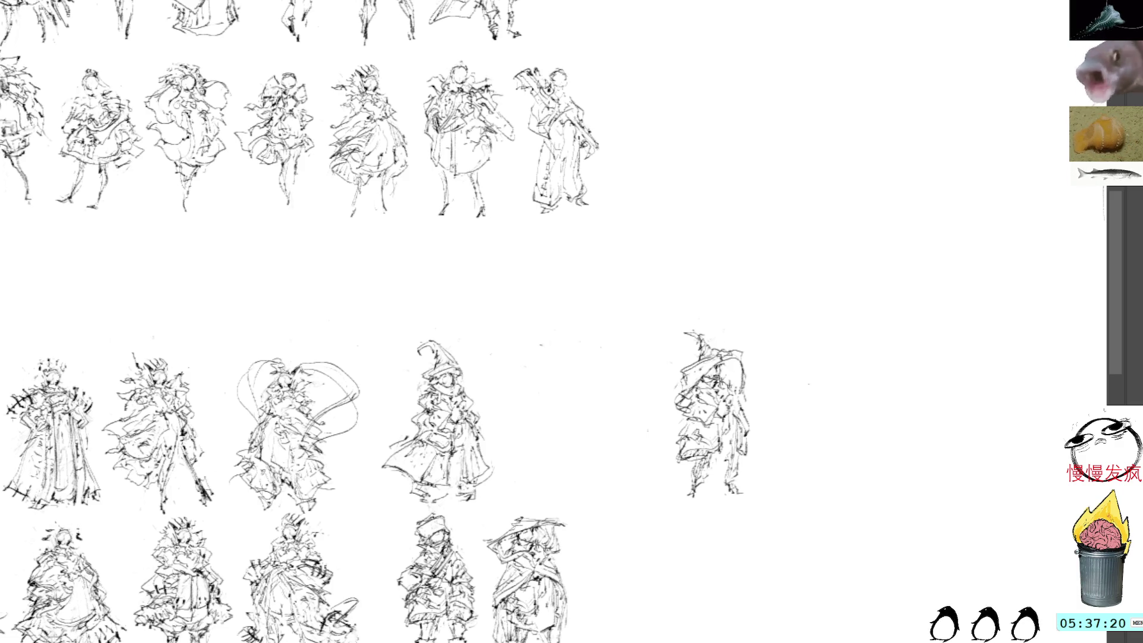
{"action": "mouse_move", "coordinate": [693, 365]}
{"action": "left_mouse_down"}
{"action": "mouse_move", "coordinate": [679, 389]}
{"action": "mouse_move", "coordinate": [706, 353]}
{"action": "left_mouse_up"}
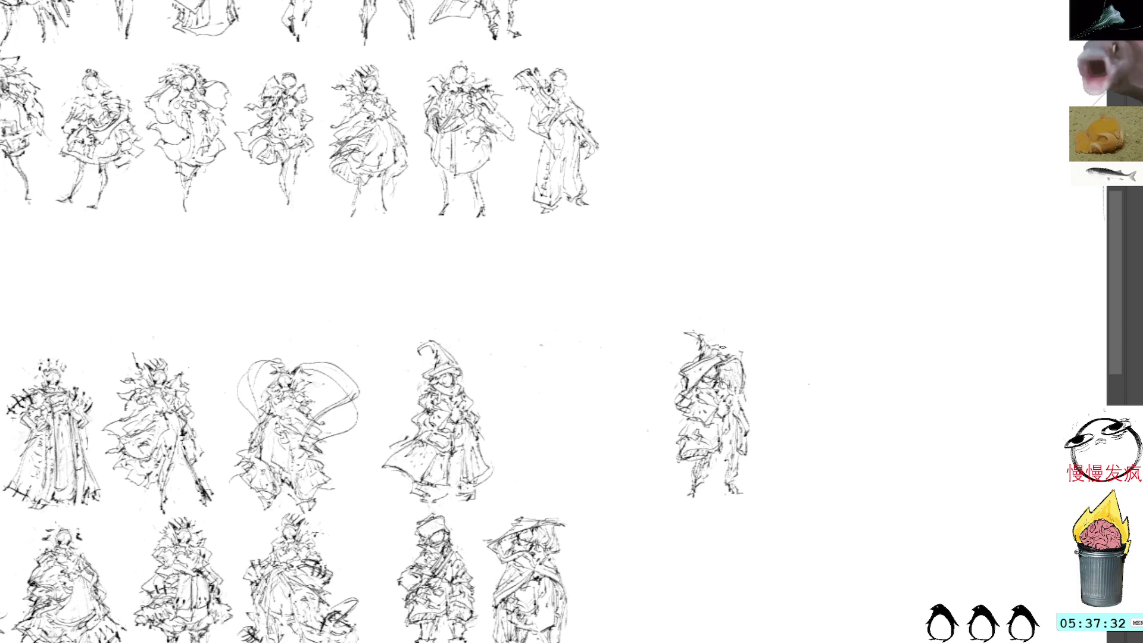
{"action": "mouse_move", "coordinate": [715, 345]}
{"action": "left_mouse_down"}
{"action": "mouse_move", "coordinate": [670, 339]}
{"action": "mouse_move", "coordinate": [694, 363]}
{"action": "mouse_move", "coordinate": [702, 332]}
{"action": "left_mouse_up"}
- Add lines to the hat and pull its pointed tip further to the left
{"action": "left_click_drag", "start_coordinate": [700, 348], "coordinate": [712, 364]}
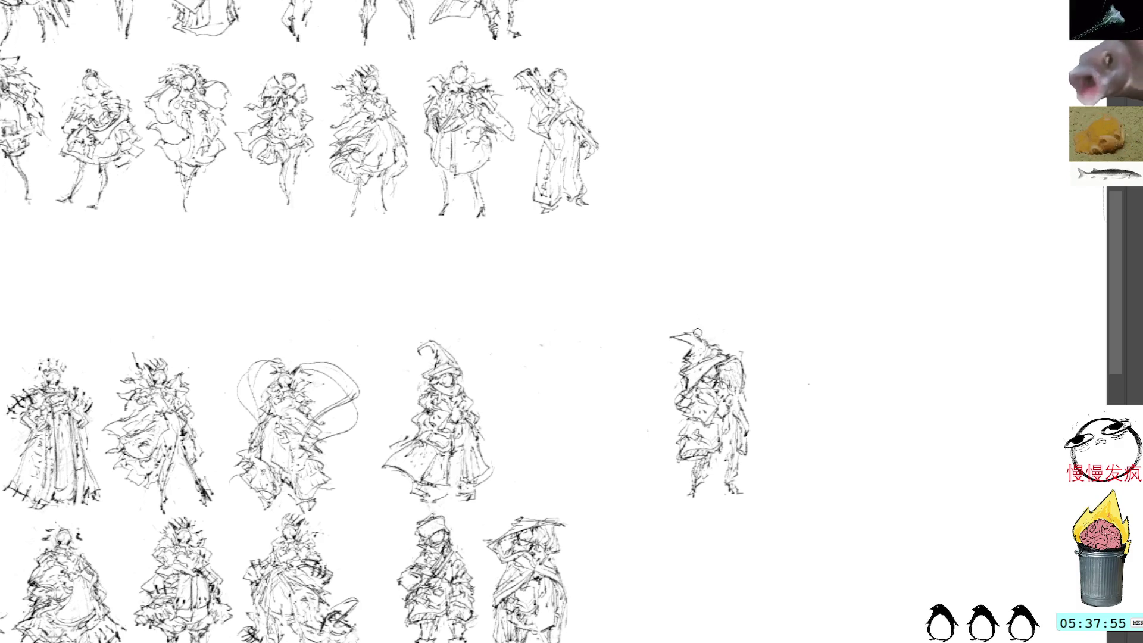
{"action": "left_click_drag", "start_coordinate": [684, 336], "coordinate": [668, 339]}
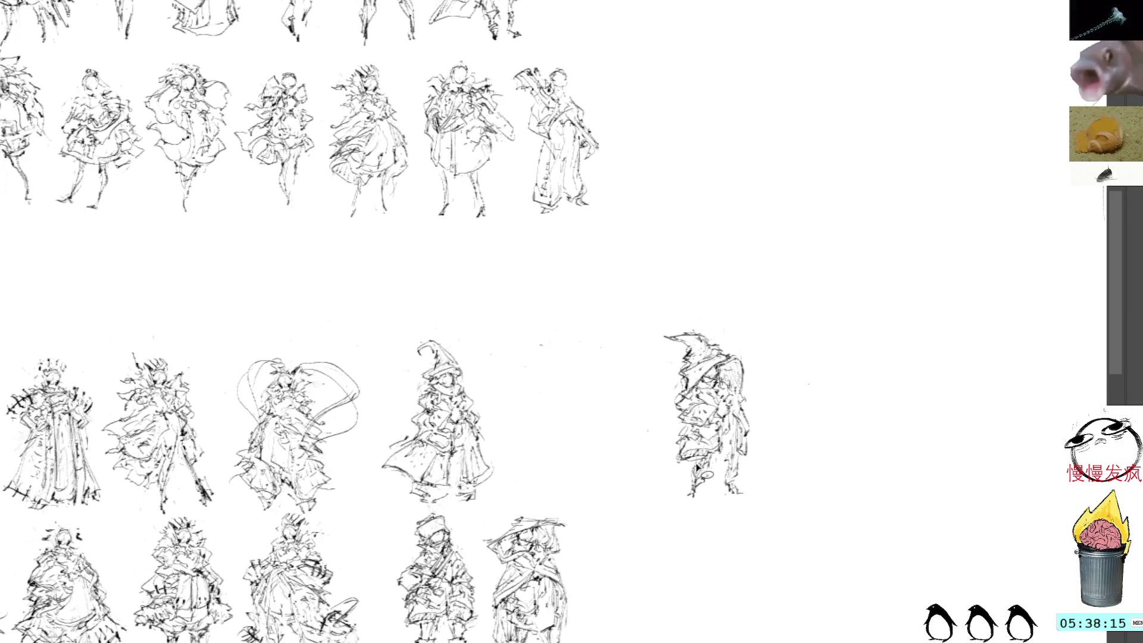
- Discard a trial curve left of the witch, stroke its right edge and legs, then select the figure
{"action": "left_click_drag", "start_coordinate": [681, 466], "coordinate": [676, 446]}
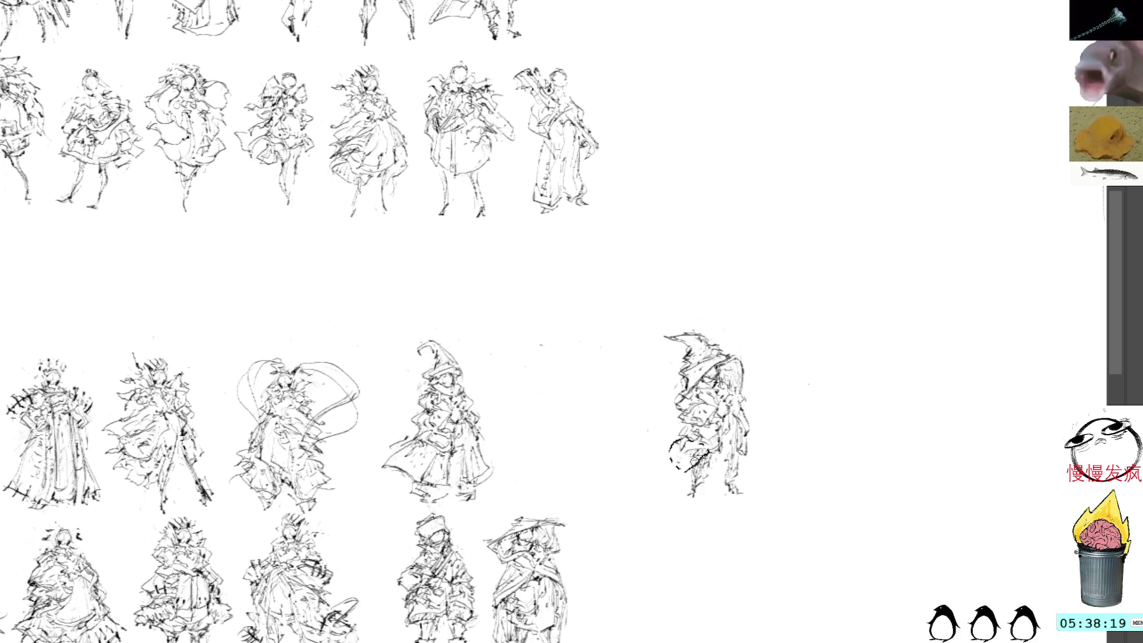
{"action": "key", "text": "ctrl+z"}
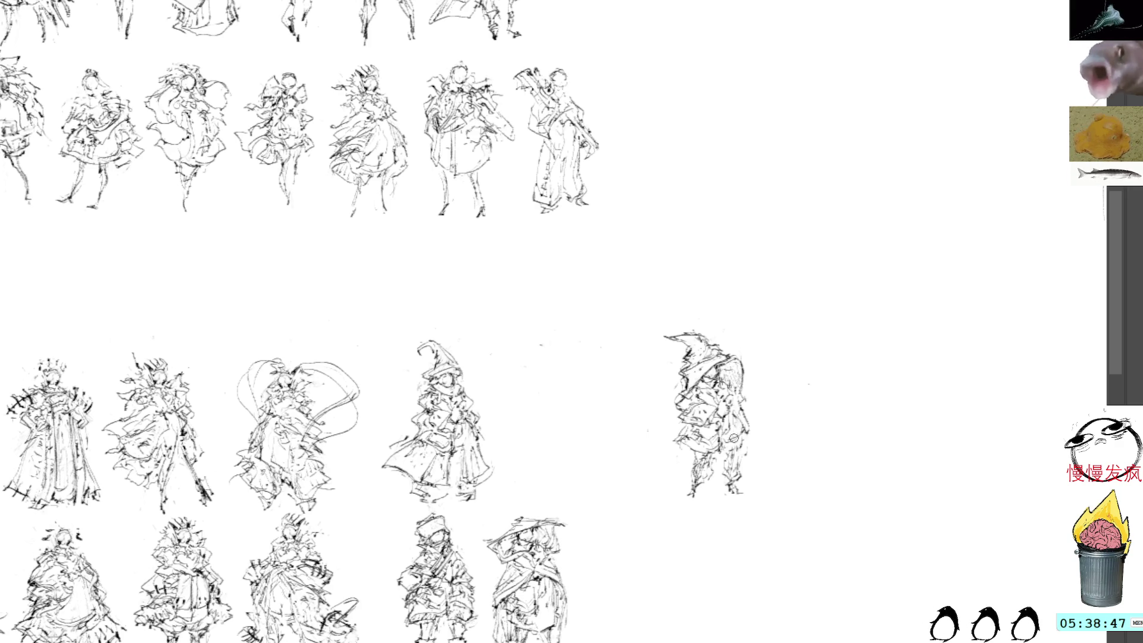
{"action": "mouse_move", "coordinate": [746, 433]}
{"action": "left_mouse_down"}
{"action": "mouse_move", "coordinate": [739, 474]}
{"action": "mouse_move", "coordinate": [690, 465]}
{"action": "left_mouse_up"}
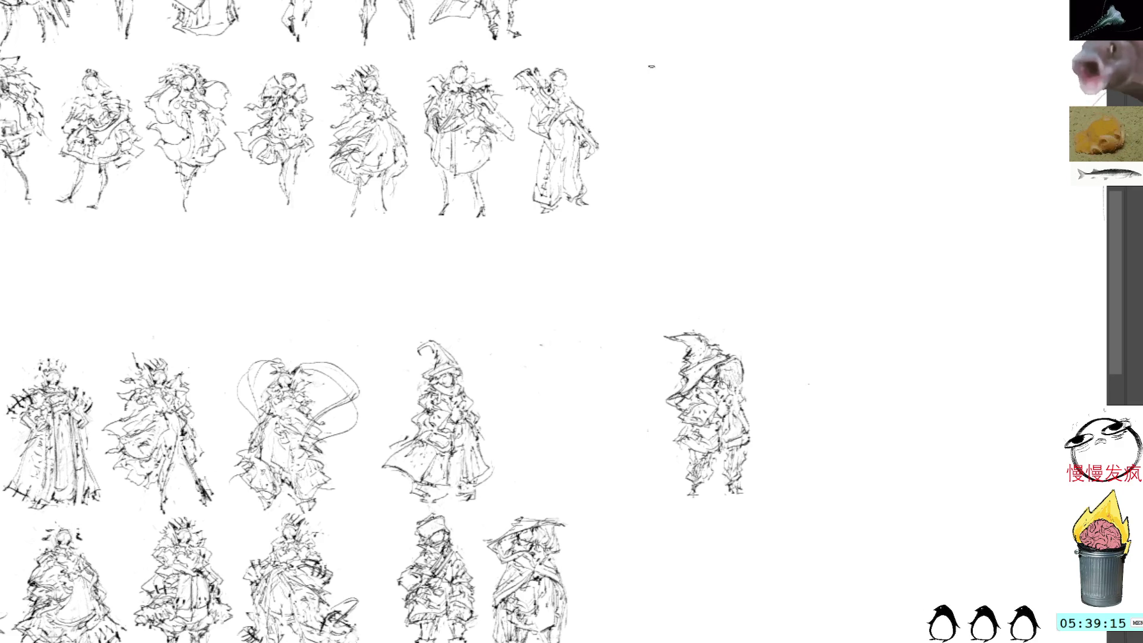
{"action": "left_click", "coordinate": [714, 357]}
- Drag the witch figure beside the middle-row witch, nudge it into place and clear the selection
{"action": "left_click_drag", "start_coordinate": [713, 358], "coordinate": [705, 372]}
{"action": "mouse_move", "coordinate": [689, 460]}
{"action": "left_mouse_down"}
{"action": "mouse_move", "coordinate": [635, 554]}
{"action": "mouse_move", "coordinate": [531, 341]}
{"action": "left_mouse_up"}
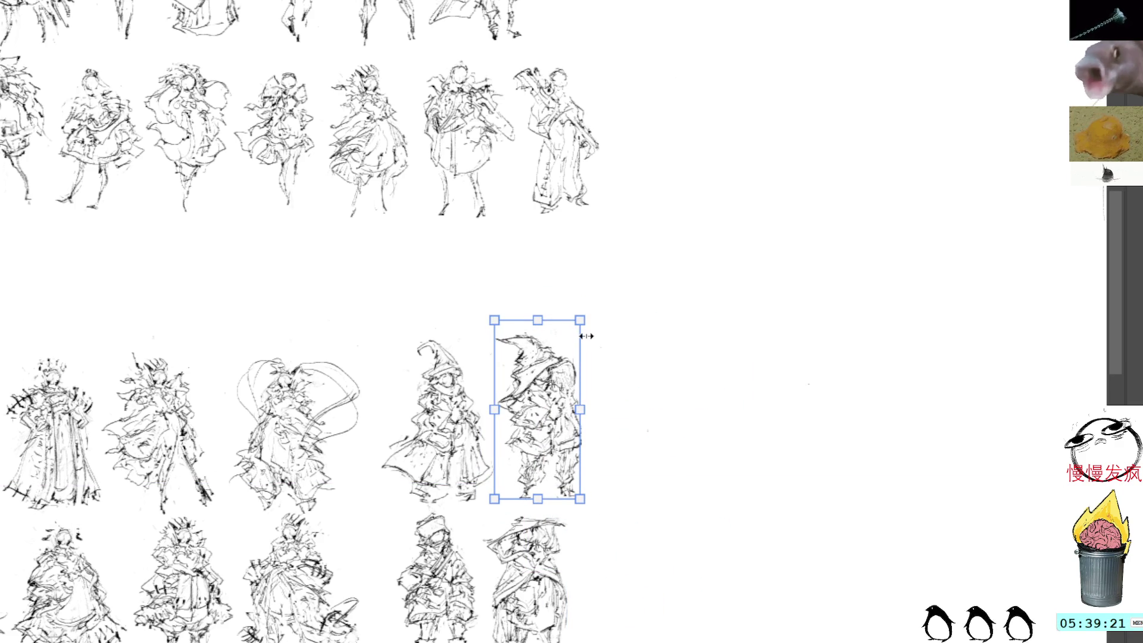
{"action": "key", "text": "Down"}
{"action": "key", "text": "Left"}
{"action": "key", "text": "Left"}
{"action": "key", "text": "Left"}
{"action": "key", "text": "Left"}
{"action": "key", "text": "Down"}
{"action": "left_click", "coordinate": [780, 145]}
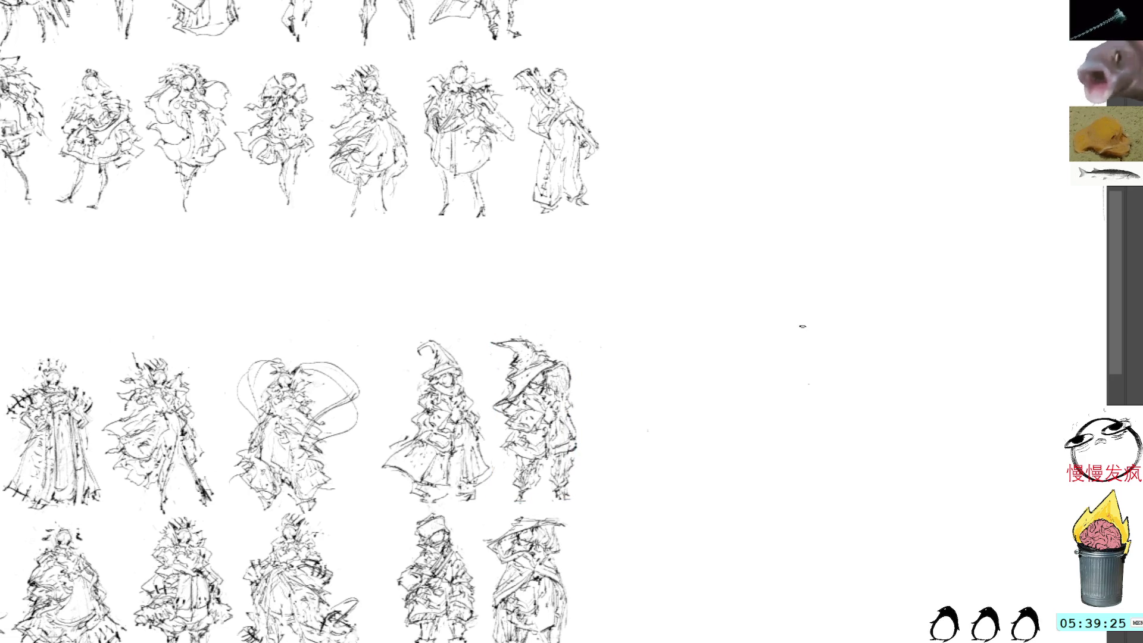
- Pan to the face sketches, dismiss an empty transform and recentre the view on the sketches
{"action": "mouse_move", "coordinate": [824, 339]}
{"action": "left_mouse_down"}
{"action": "mouse_move", "coordinate": [773, 307]}
{"action": "mouse_move", "coordinate": [725, 338]}
{"action": "mouse_move", "coordinate": [734, 349]}
{"action": "left_mouse_up"}
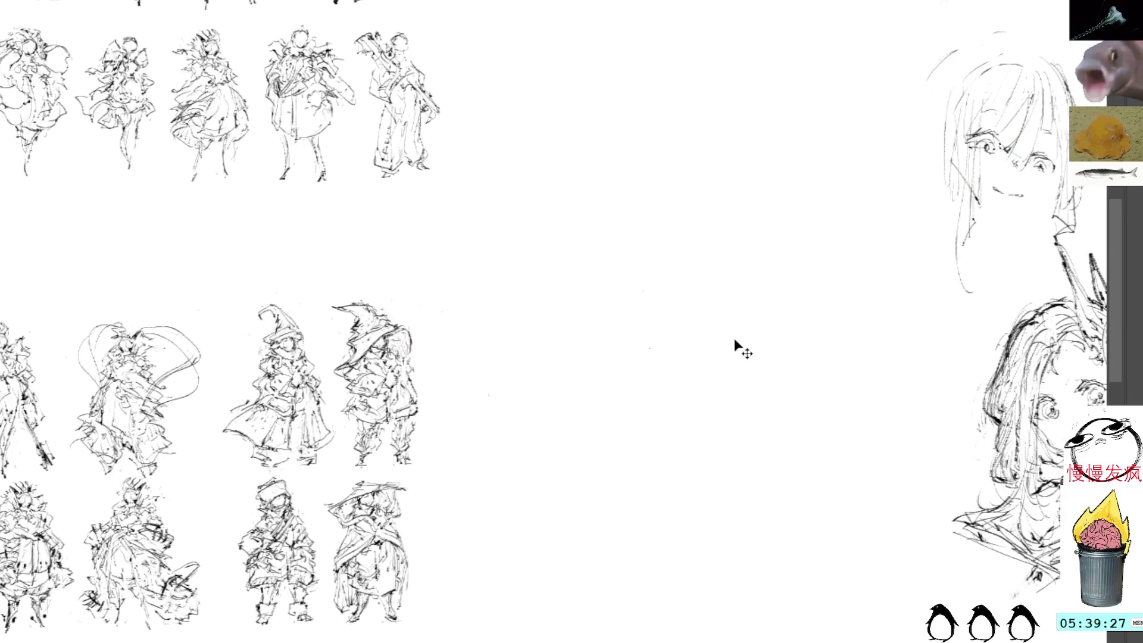
{"action": "key", "text": "ctrl+t"}
{"action": "key", "text": "Return"}
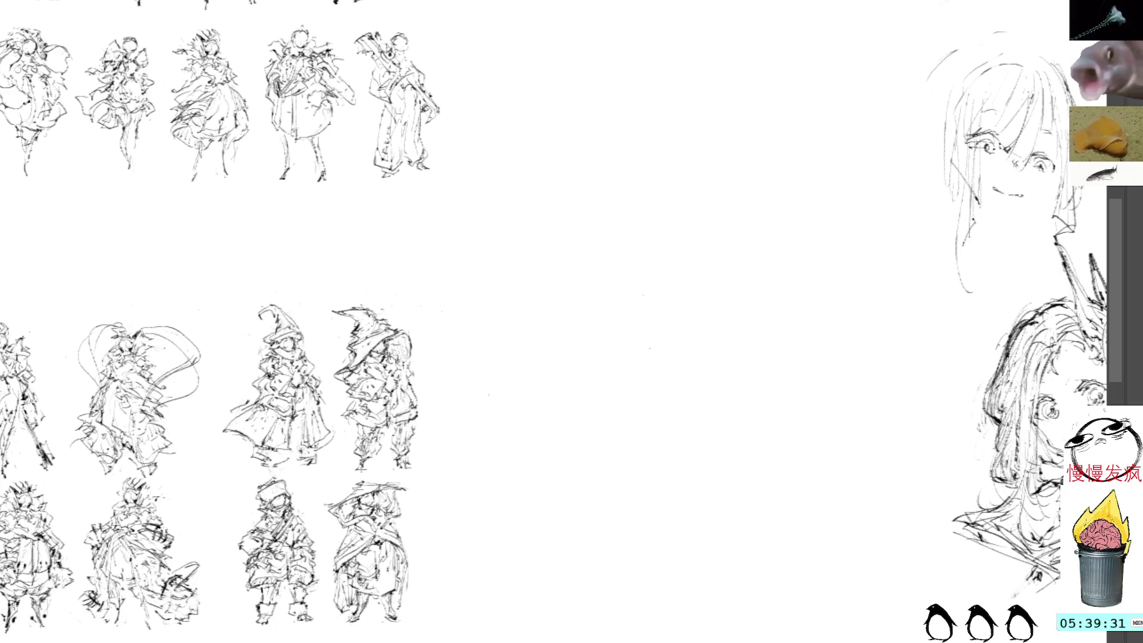
{"action": "left_click_drag", "start_coordinate": [743, 307], "coordinate": [788, 297]}
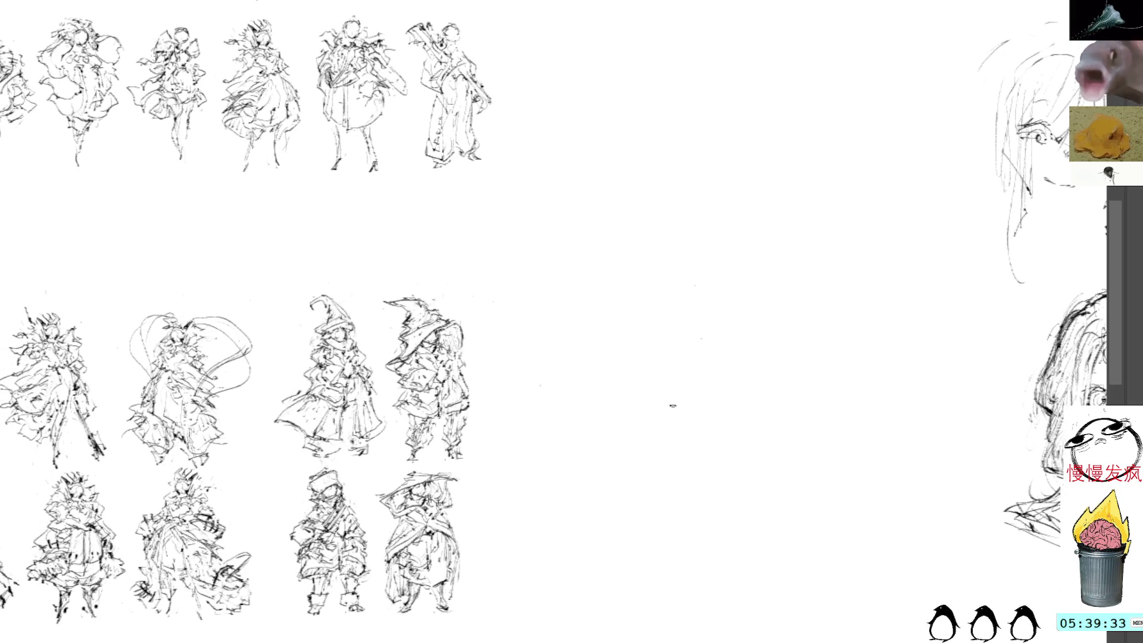
- Paste another witch copy right of the middle row, commit it and erase its hood strokes
{"action": "key", "text": "ctrl+v"}
{"action": "left_click_drag", "start_coordinate": [613, 332], "coordinate": [604, 386]}
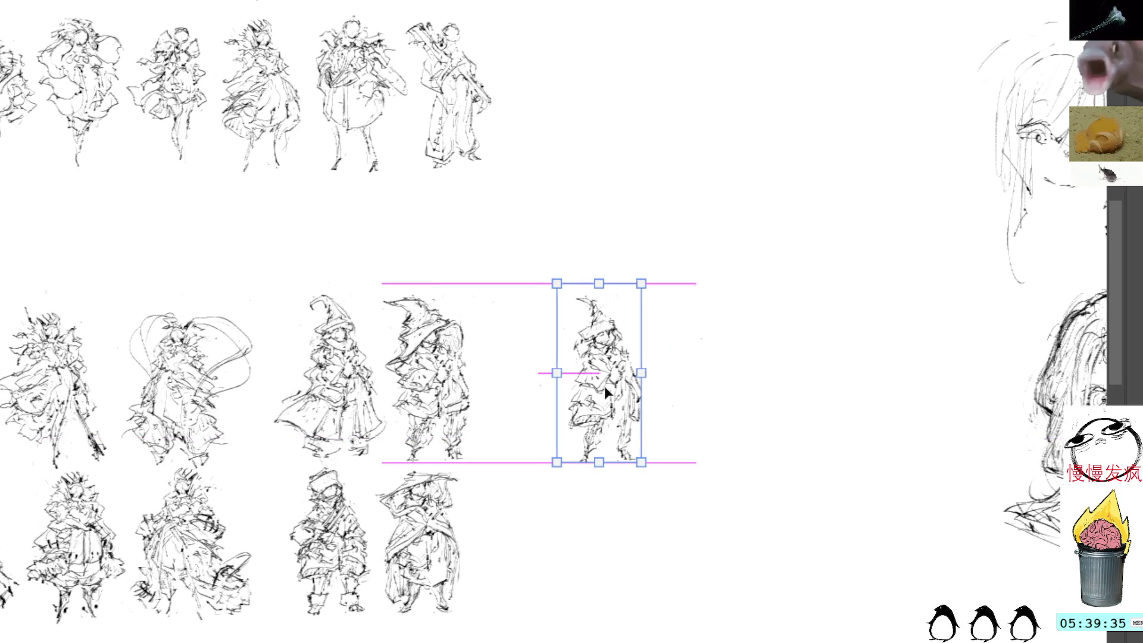
{"action": "key", "text": "Return"}
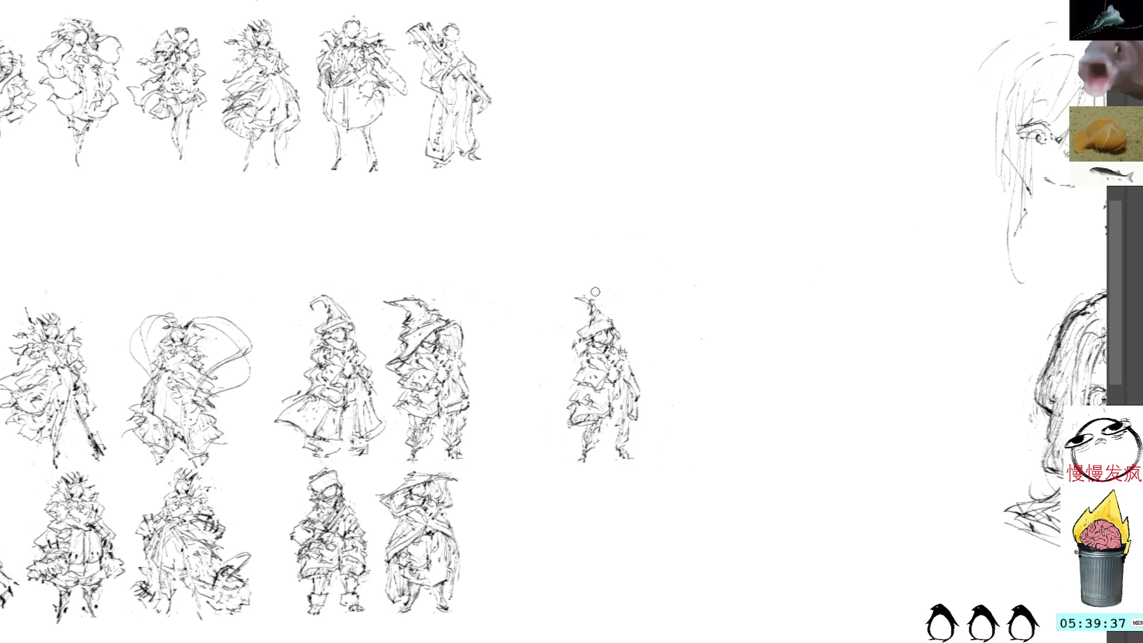
{"action": "left_click_drag", "start_coordinate": [579, 296], "coordinate": [585, 303]}
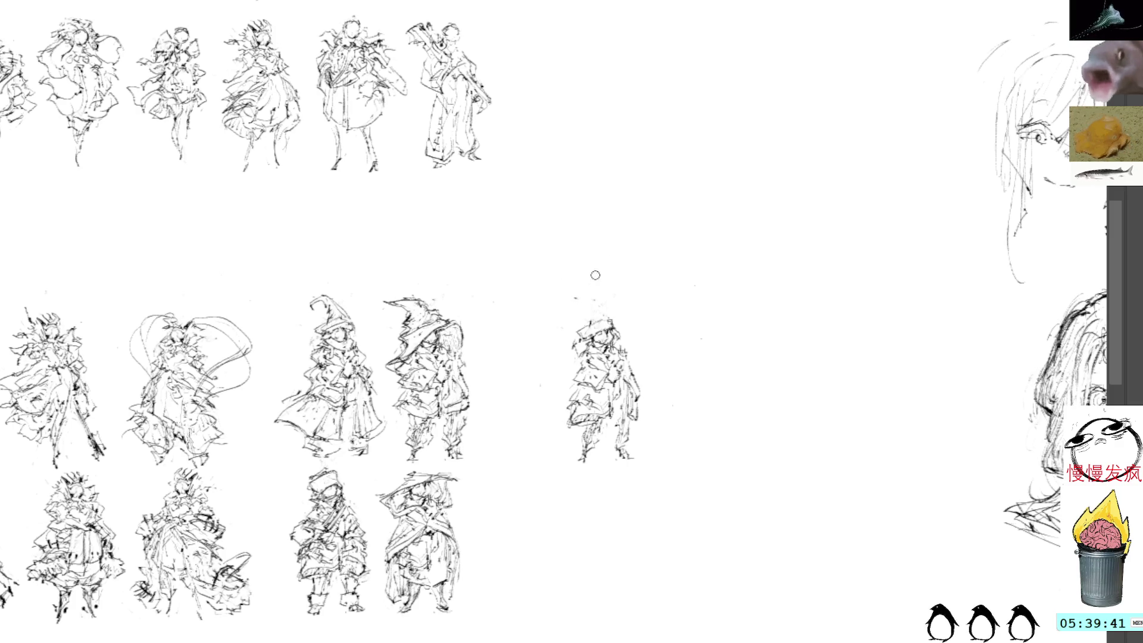
- Sketch diagonal cape lines down the figure's left and right sides and rough in the head
{"action": "left_click_drag", "start_coordinate": [579, 345], "coordinate": [554, 386]}
{"action": "left_click_drag", "start_coordinate": [590, 340], "coordinate": [540, 409]}
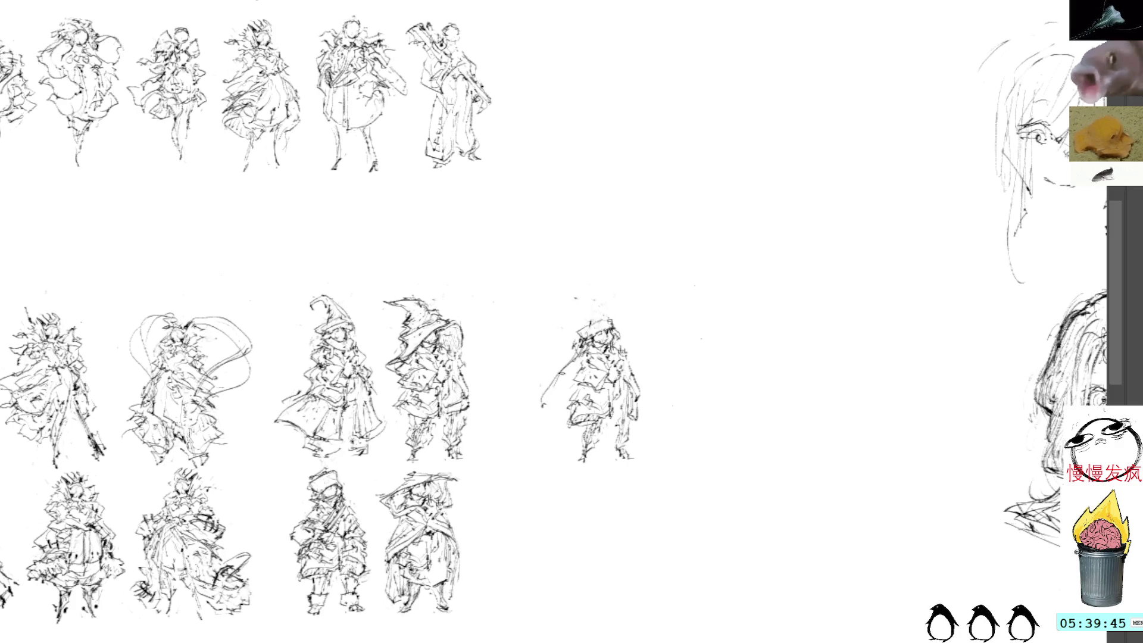
{"action": "mouse_move", "coordinate": [581, 357]}
{"action": "left_mouse_down"}
{"action": "mouse_move", "coordinate": [532, 407]}
{"action": "mouse_move", "coordinate": [568, 418]}
{"action": "left_mouse_up"}
{"action": "left_click_drag", "start_coordinate": [622, 334], "coordinate": [642, 413]}
{"action": "left_click_drag", "start_coordinate": [583, 323], "coordinate": [580, 325]}
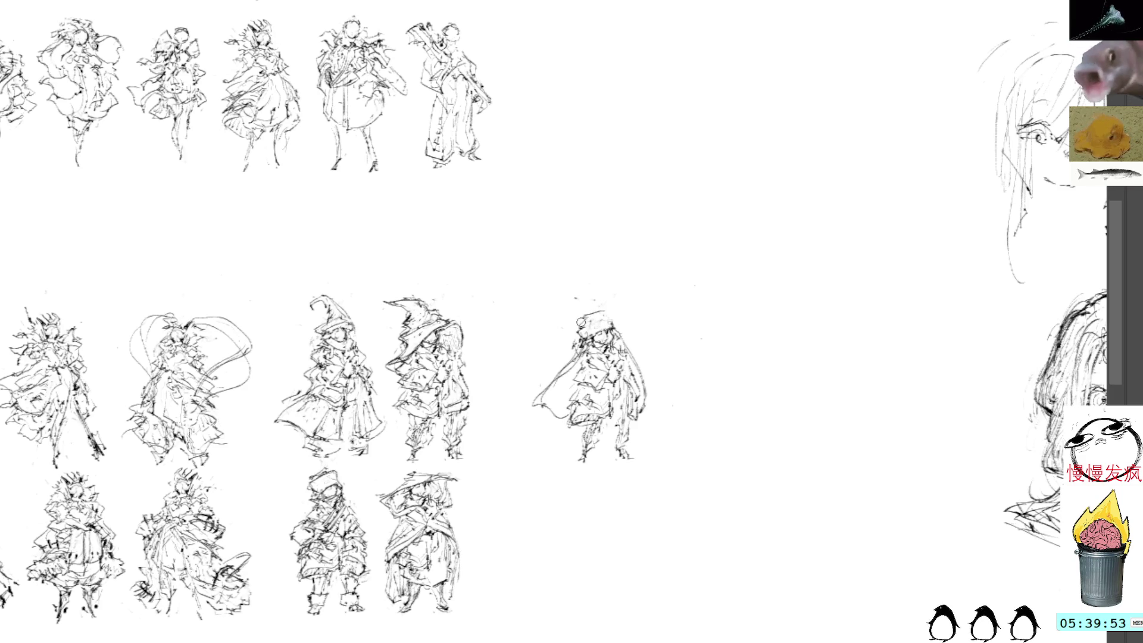
- Draw and darken a hat outline on the small figure with a stroke along its top edge
{"action": "mouse_move", "coordinate": [578, 322]}
{"action": "left_mouse_down"}
{"action": "mouse_move", "coordinate": [589, 312]}
{"action": "mouse_move", "coordinate": [582, 330]}
{"action": "mouse_move", "coordinate": [613, 313]}
{"action": "mouse_move", "coordinate": [601, 324]}
{"action": "left_mouse_up"}
{"action": "left_click_drag", "start_coordinate": [611, 321], "coordinate": [587, 330]}
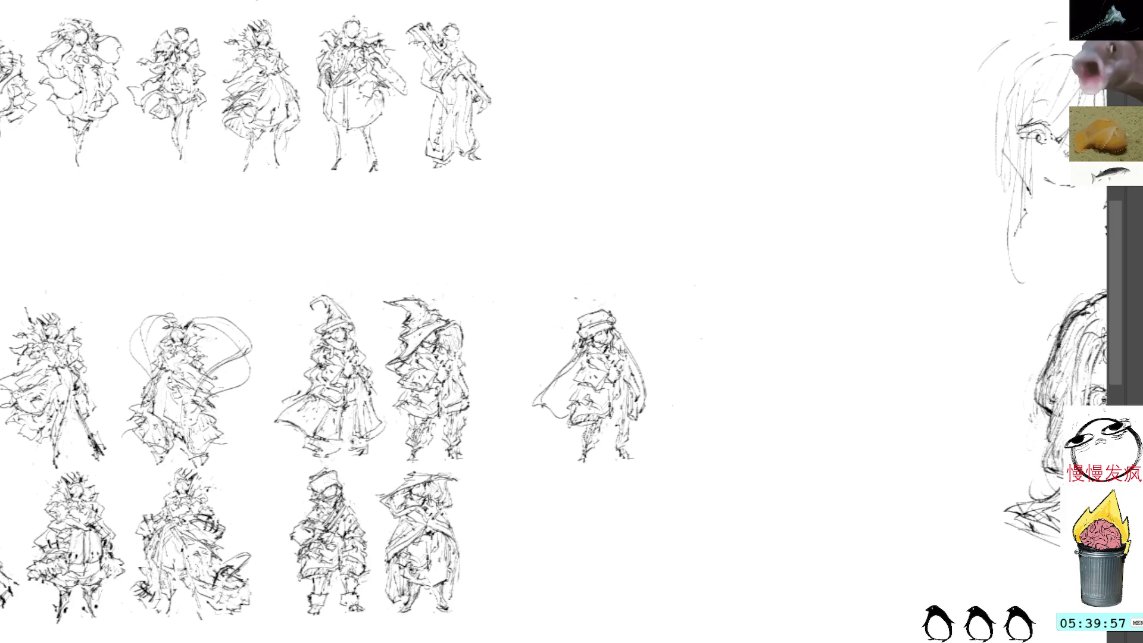
{"action": "left_click_drag", "start_coordinate": [616, 323], "coordinate": [600, 318]}
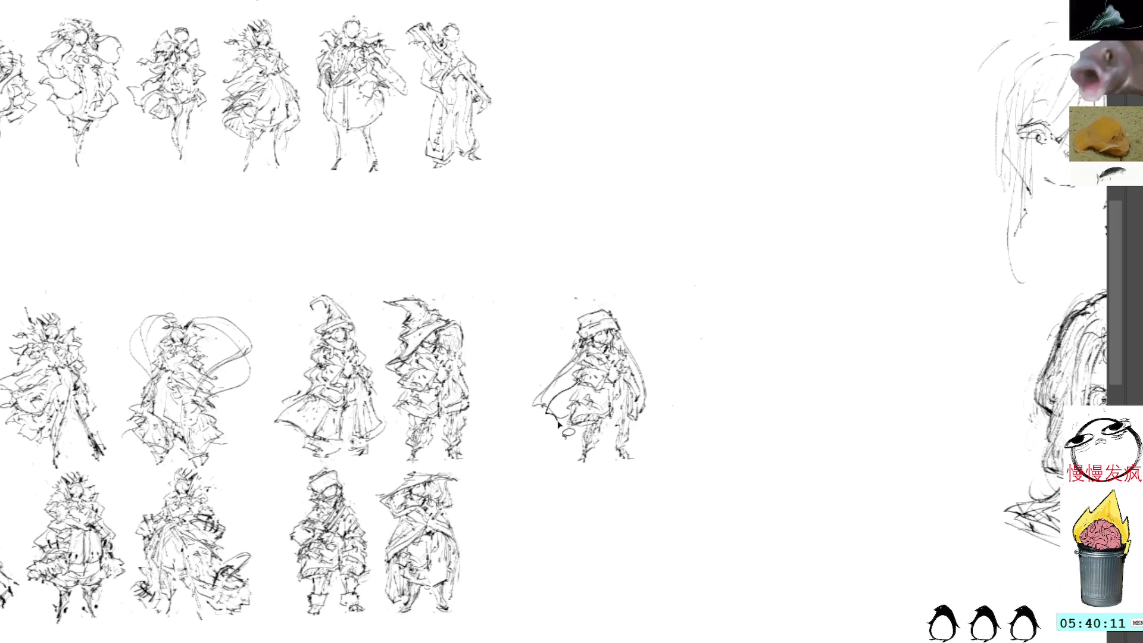
- Rework the lower cape: undo trial marks, redraw and refine the hem, add a right-edge stroke
{"action": "mouse_move", "coordinate": [552, 421]}
{"action": "left_mouse_down"}
{"action": "mouse_move", "coordinate": [585, 455]}
{"action": "mouse_move", "coordinate": [585, 361]}
{"action": "left_mouse_up"}
{"action": "key", "text": "ctrl+z"}
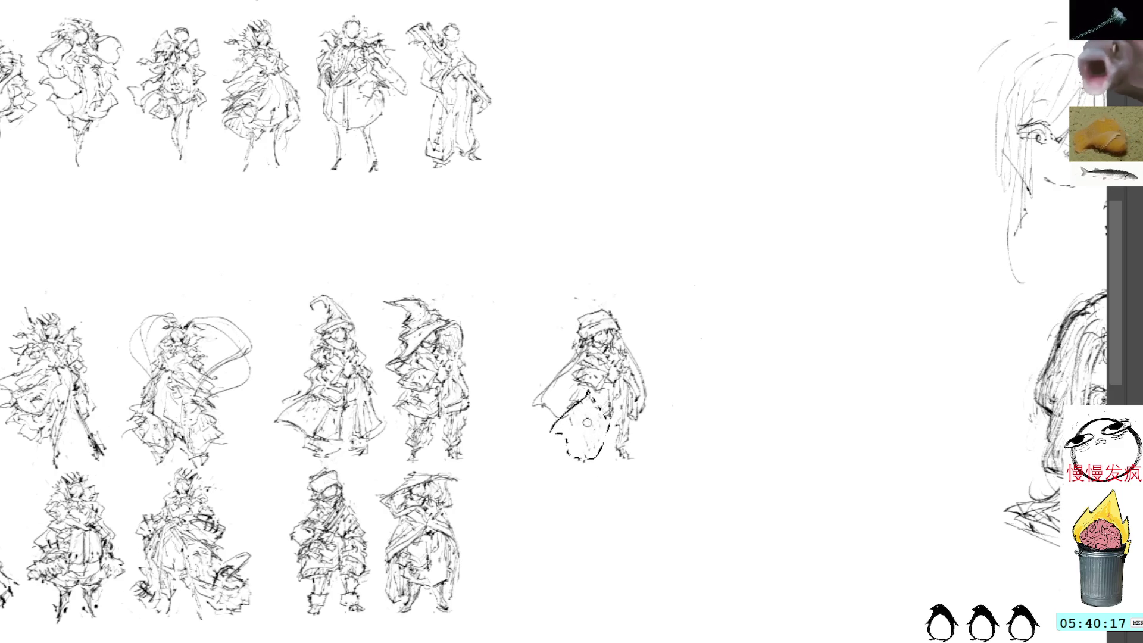
{"action": "key", "text": "ctrl+shift+z"}
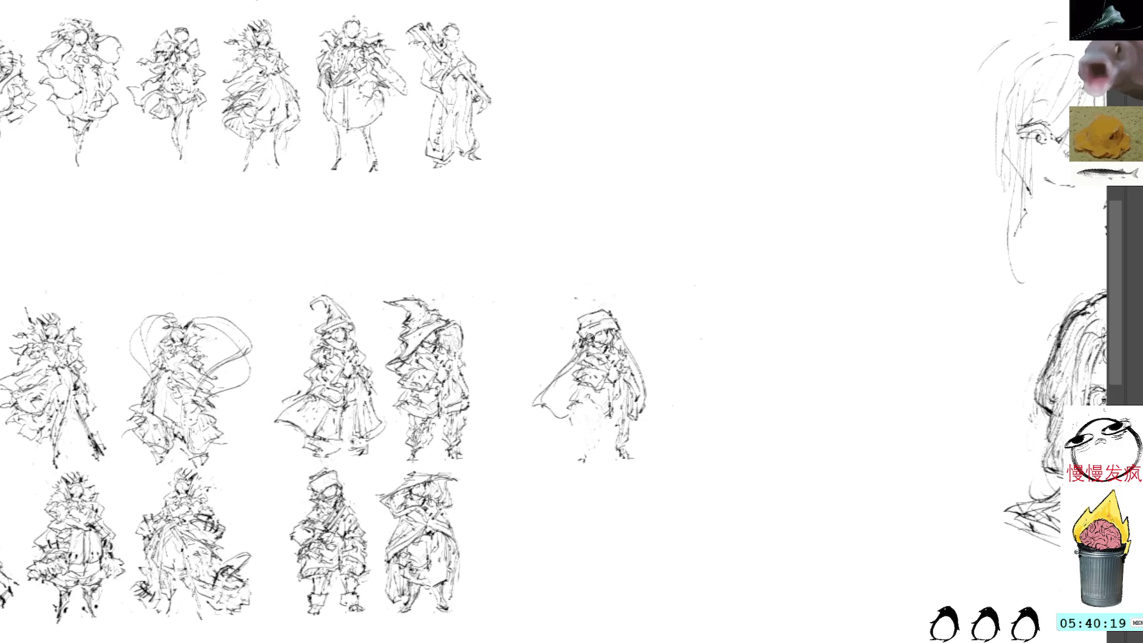
{"action": "mouse_move", "coordinate": [575, 397]}
{"action": "left_mouse_down"}
{"action": "mouse_move", "coordinate": [549, 429]}
{"action": "mouse_move", "coordinate": [604, 451]}
{"action": "left_mouse_up"}
{"action": "left_click_drag", "start_coordinate": [607, 409], "coordinate": [591, 446]}
{"action": "left_click_drag", "start_coordinate": [607, 407], "coordinate": [585, 454]}
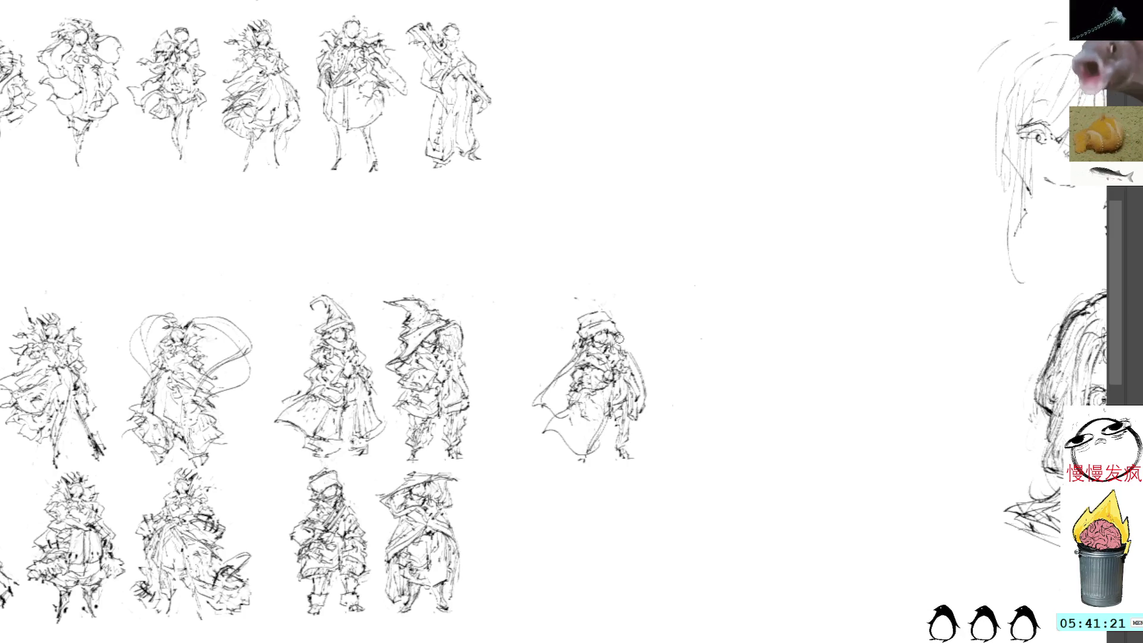
{"action": "left_click_drag", "start_coordinate": [625, 349], "coordinate": [645, 375]}
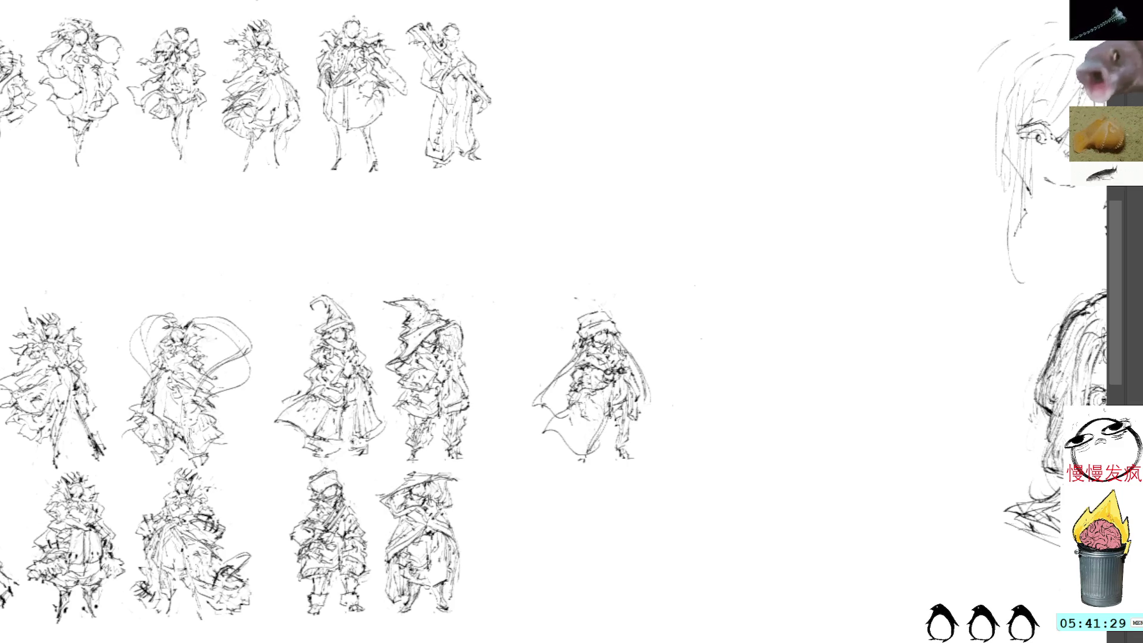
- Try stippled marks on the right edge, undo them, then drag the hooded sketch toward the bottom row
{"action": "left_click_drag", "start_coordinate": [636, 386], "coordinate": [644, 419]}
{"action": "key", "text": "ctrl+z"}
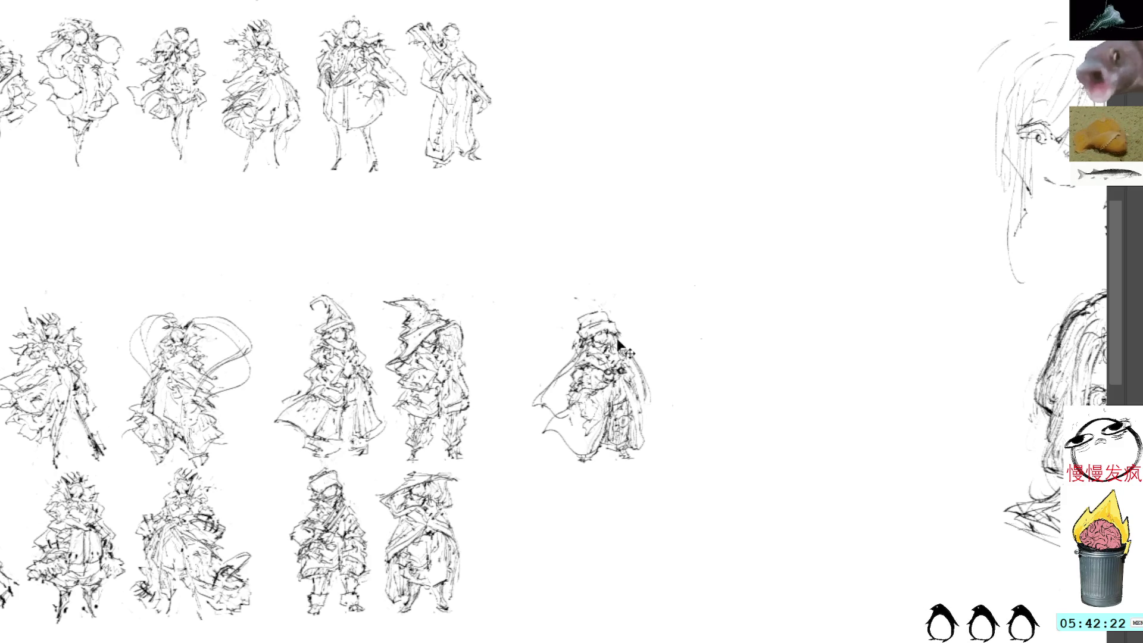
{"action": "left_click_drag", "start_coordinate": [625, 349], "coordinate": [552, 516]}
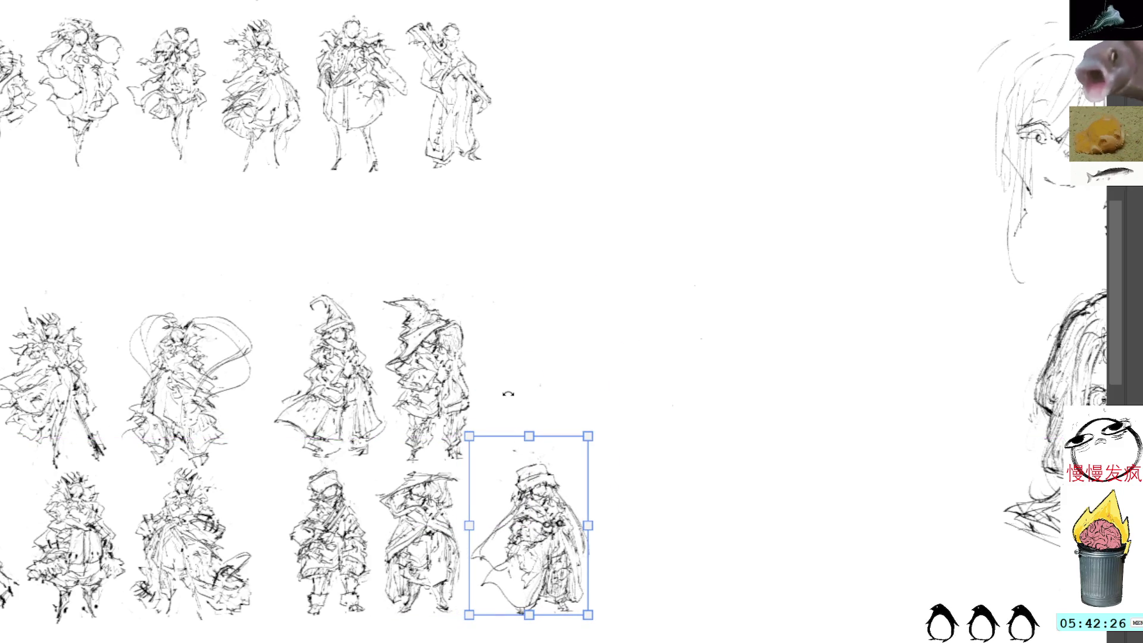
- Commit the hooded sketch's bottom-row placement and paste a fresh witch sketch
{"action": "key", "text": "Return"}
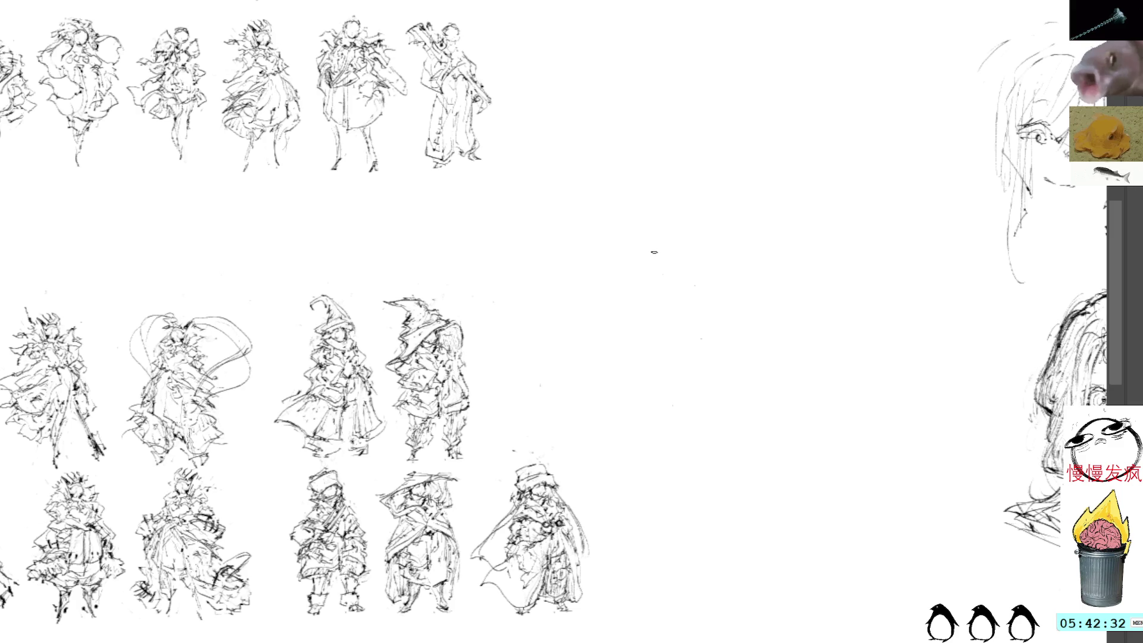
{"action": "key", "text": "ctrl+v"}
- Shift the new witch sketch to the right of the middle row and deselect it
{"action": "left_click", "coordinate": [559, 305]}
{"action": "mouse_move", "coordinate": [557, 303]}
{"action": "left_mouse_down"}
{"action": "mouse_move", "coordinate": [714, 315]}
{"action": "mouse_move", "coordinate": [624, 319]}
{"action": "left_mouse_up"}
{"action": "key", "text": "ctrl+d"}
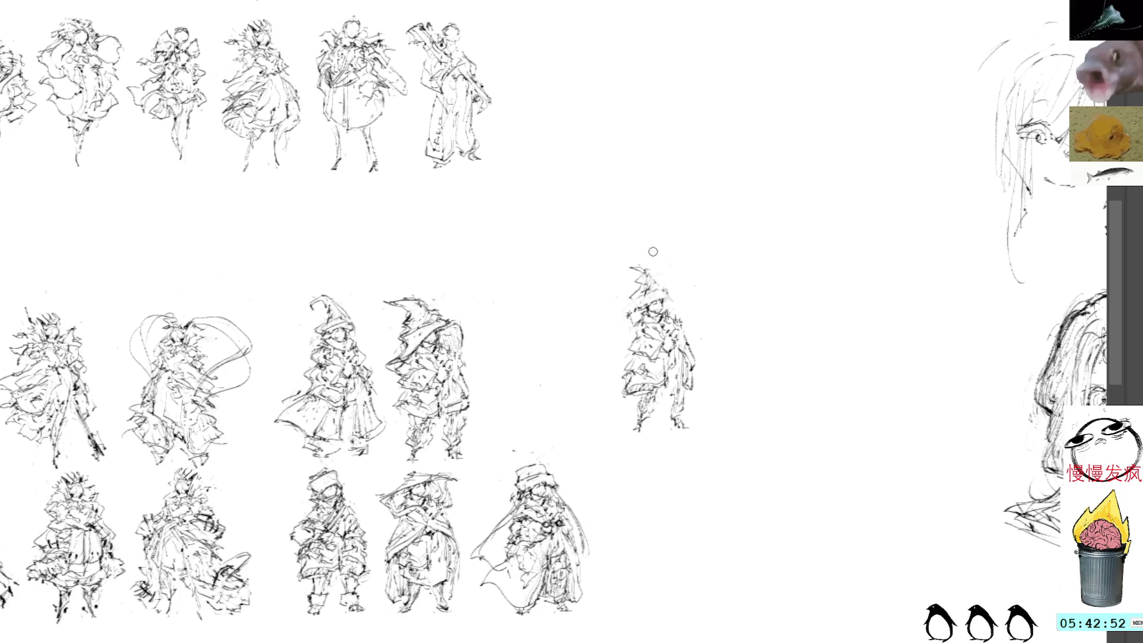
- Replace the spiky hat top with a curved wide brim tilting left and add chest strokes
{"action": "mouse_move", "coordinate": [646, 274]}
{"action": "left_mouse_down"}
{"action": "mouse_move", "coordinate": [673, 271]}
{"action": "mouse_move", "coordinate": [616, 300]}
{"action": "mouse_move", "coordinate": [679, 294]}
{"action": "left_mouse_up"}
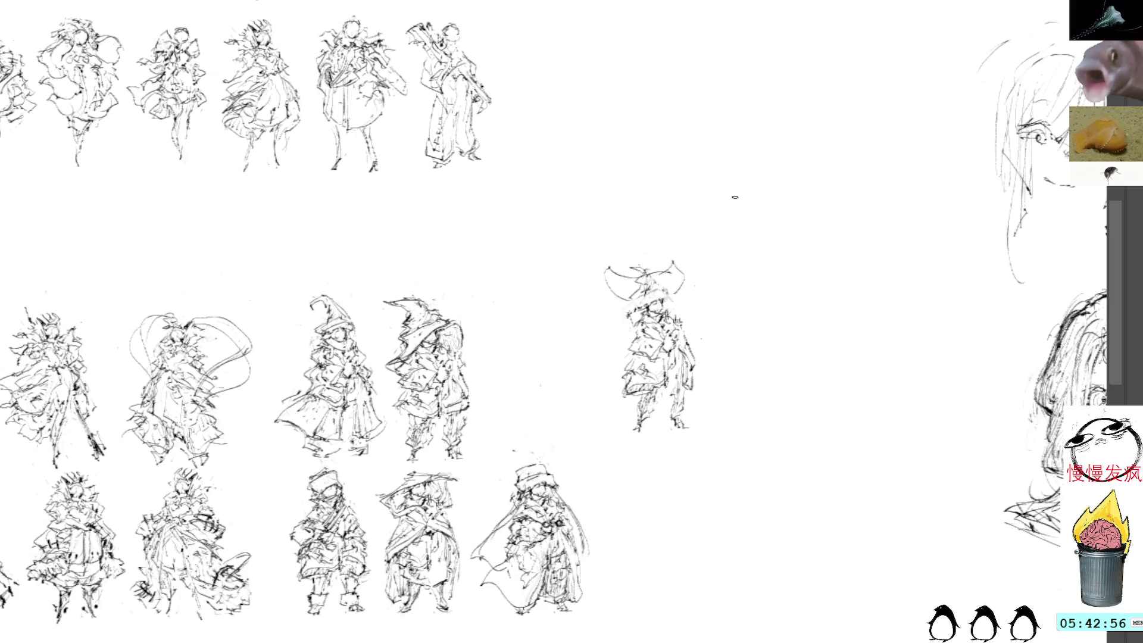
{"action": "key", "text": "ctrl+z"}
{"action": "key", "text": "ctrl+z"}
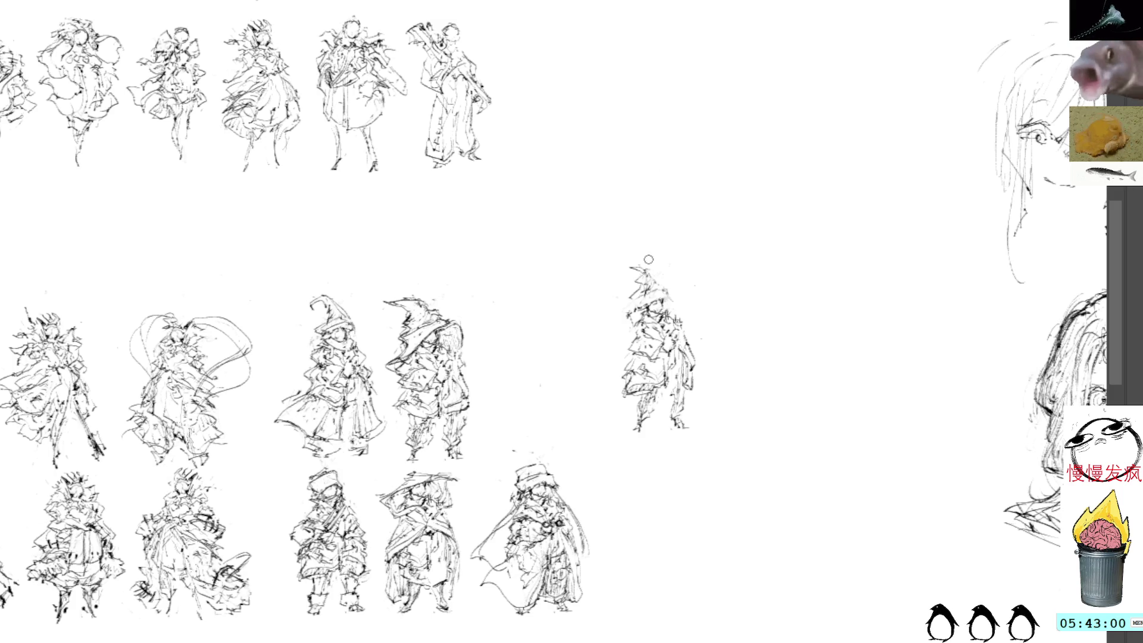
{"action": "mouse_move", "coordinate": [672, 298]}
{"action": "left_mouse_down"}
{"action": "mouse_move", "coordinate": [623, 261]}
{"action": "mouse_move", "coordinate": [684, 309]}
{"action": "left_mouse_up"}
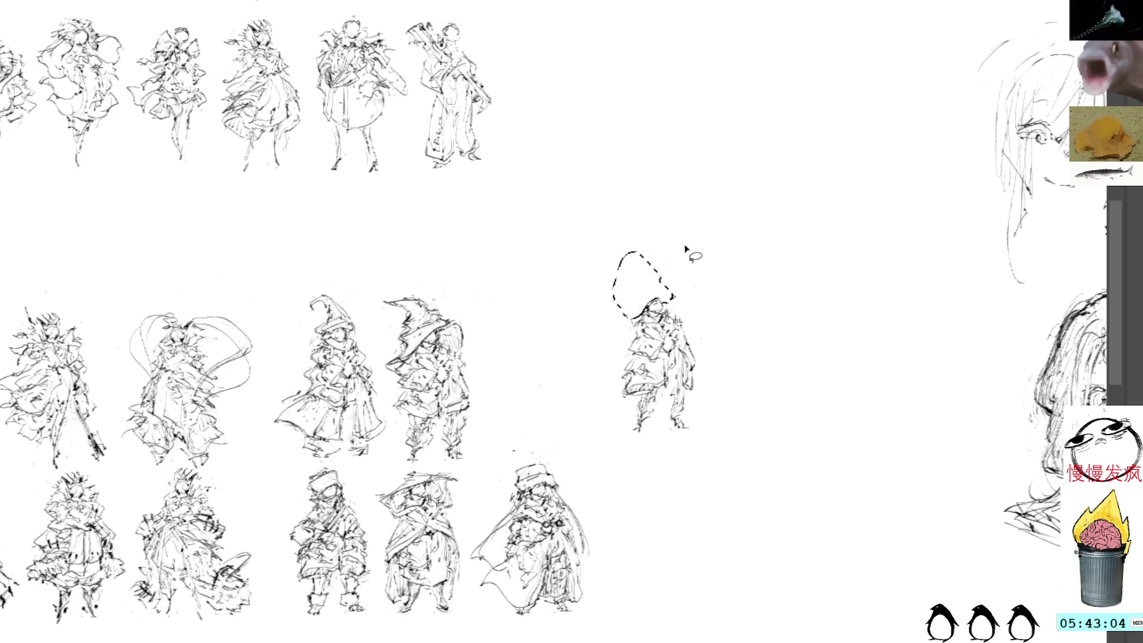
{"action": "key", "text": "Delete"}
{"action": "mouse_move", "coordinate": [670, 307]}
{"action": "left_mouse_down"}
{"action": "mouse_move", "coordinate": [656, 294]}
{"action": "mouse_move", "coordinate": [638, 305]}
{"action": "mouse_move", "coordinate": [657, 289]}
{"action": "mouse_move", "coordinate": [636, 284]}
{"action": "mouse_move", "coordinate": [618, 301]}
{"action": "mouse_move", "coordinate": [641, 313]}
{"action": "mouse_move", "coordinate": [662, 282]}
{"action": "mouse_move", "coordinate": [670, 300]}
{"action": "mouse_move", "coordinate": [644, 313]}
{"action": "mouse_move", "coordinate": [656, 325]}
{"action": "left_mouse_up"}
{"action": "key", "text": "ctrl+z"}
{"action": "key", "text": "ctrl+z"}
{"action": "key", "text": "ctrl+z"}
{"action": "key", "text": "ctrl+z"}
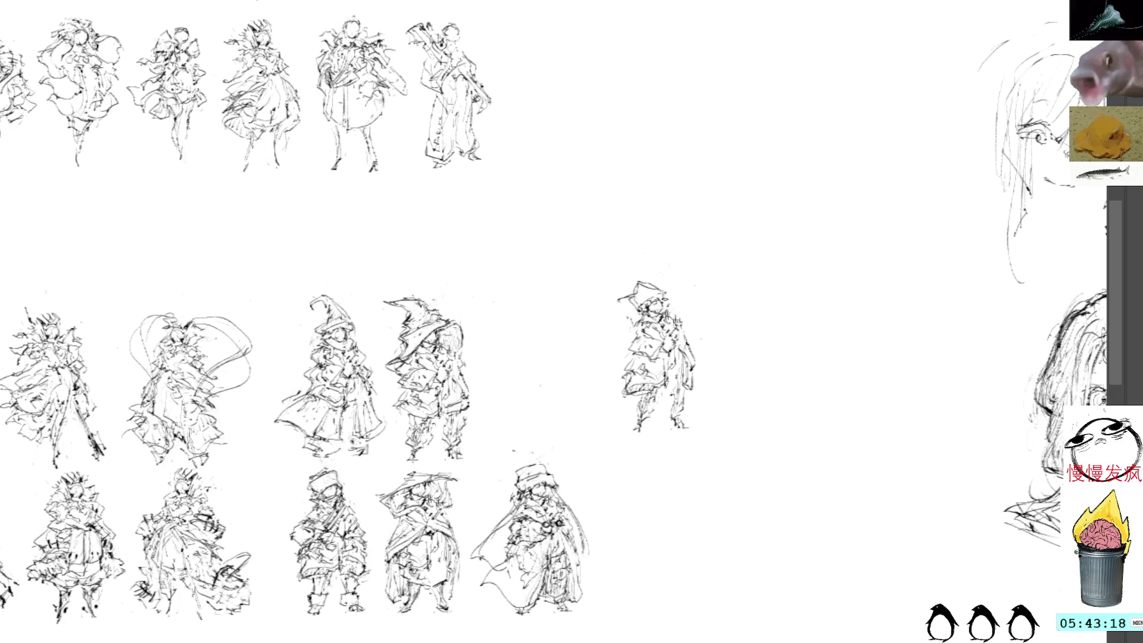
{"action": "left_click_drag", "start_coordinate": [644, 331], "coordinate": [653, 354]}
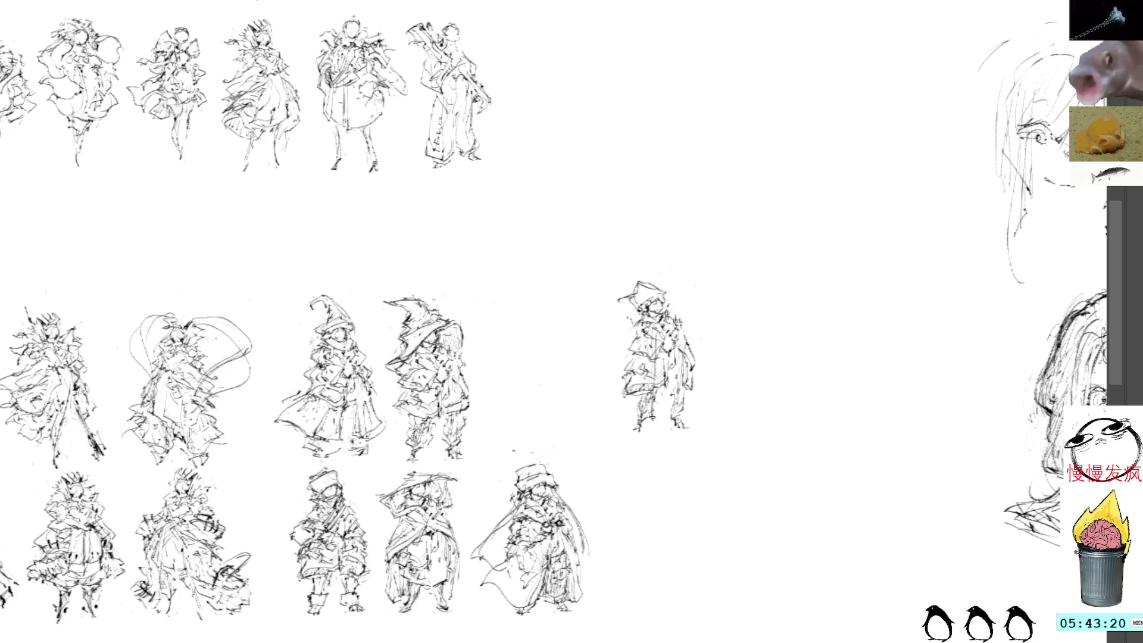
- Draw a staff, chest curl, centre lines and the lower-left cloak hem on the small figure
{"action": "left_click_drag", "start_coordinate": [656, 356], "coordinate": [655, 419]}
{"action": "mouse_move", "coordinate": [666, 348]}
{"action": "left_mouse_down"}
{"action": "mouse_move", "coordinate": [681, 340]}
{"action": "mouse_move", "coordinate": [676, 425]}
{"action": "left_mouse_up"}
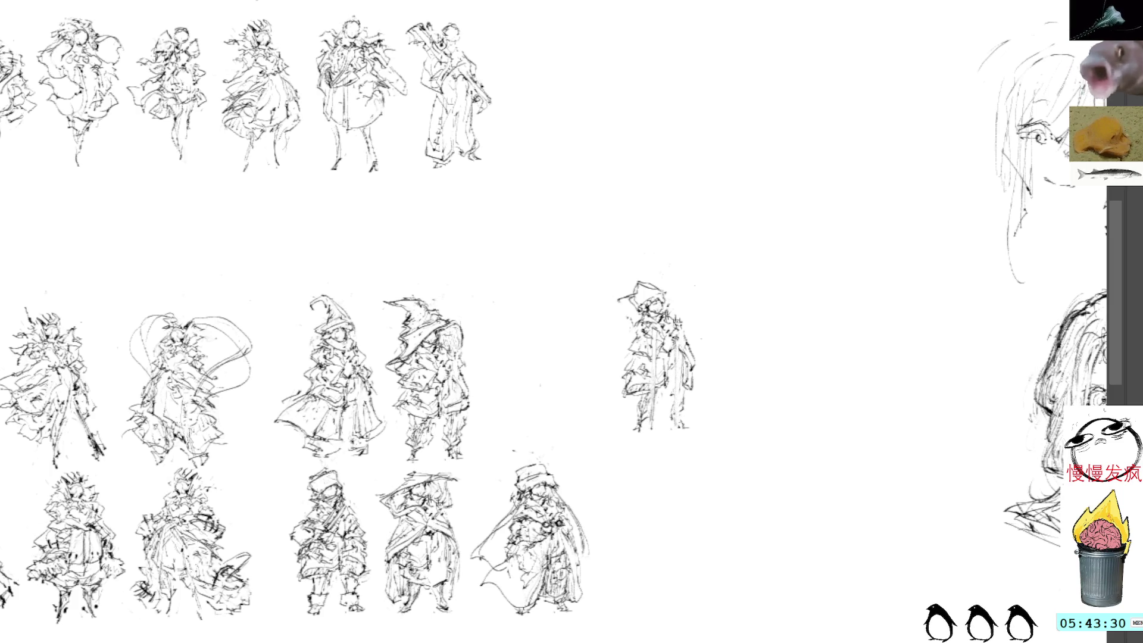
{"action": "left_click_drag", "start_coordinate": [658, 356], "coordinate": [670, 429]}
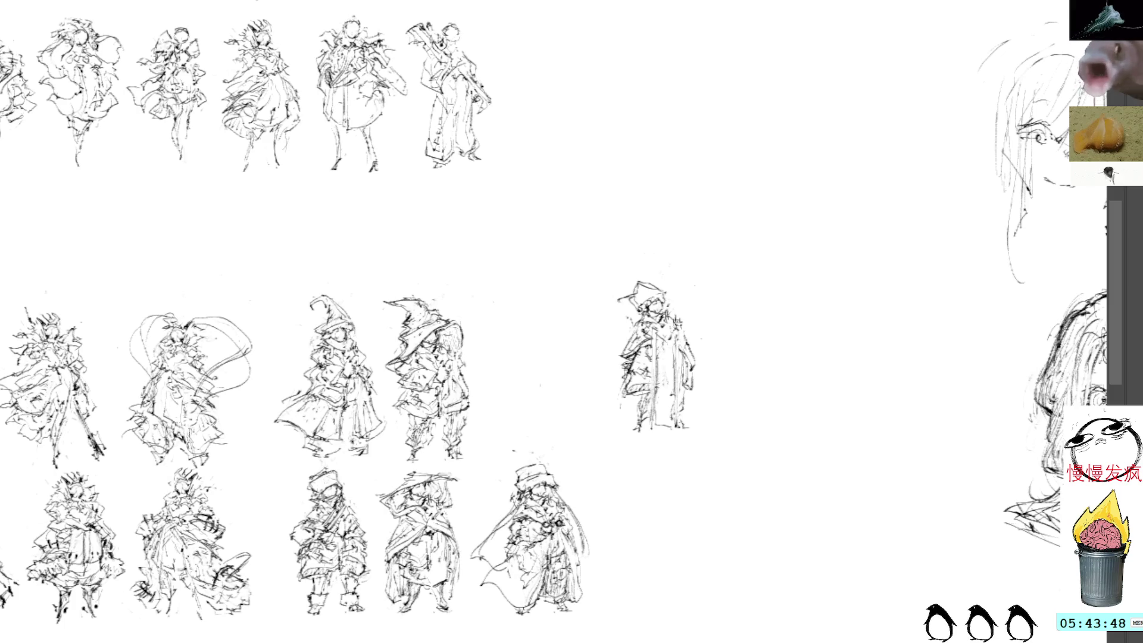
{"action": "mouse_move", "coordinate": [629, 384]}
{"action": "left_mouse_down"}
{"action": "mouse_move", "coordinate": [609, 425]}
{"action": "mouse_move", "coordinate": [636, 436]}
{"action": "left_mouse_up"}
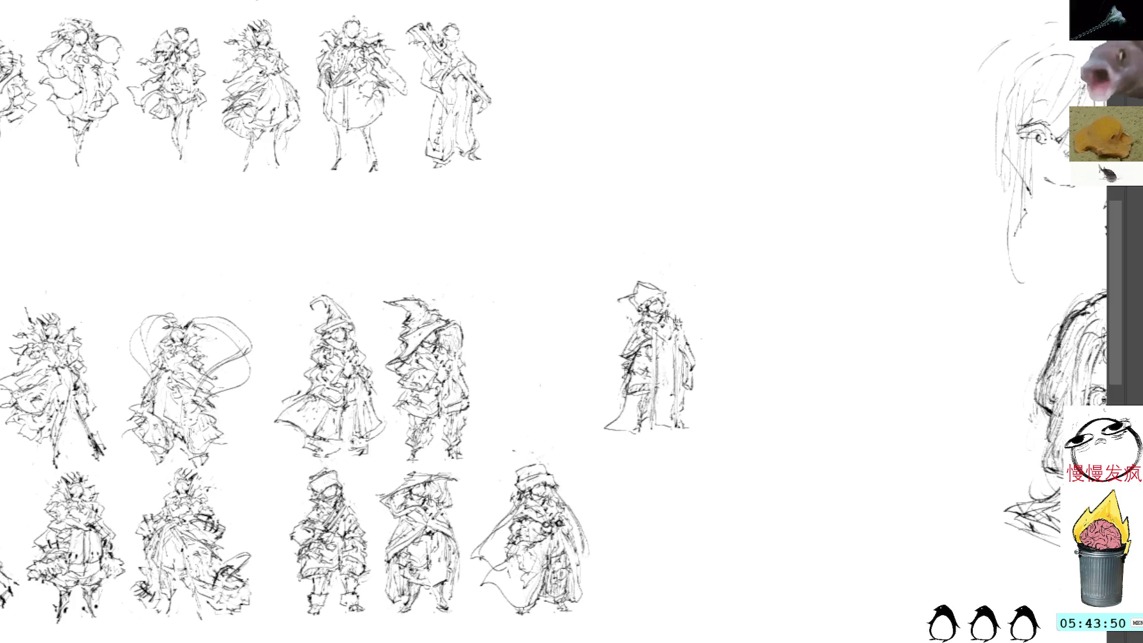
{"action": "mouse_move", "coordinate": [638, 373]}
{"action": "left_mouse_down"}
{"action": "mouse_move", "coordinate": [649, 414]}
{"action": "mouse_move", "coordinate": [646, 404]}
{"action": "left_mouse_up"}
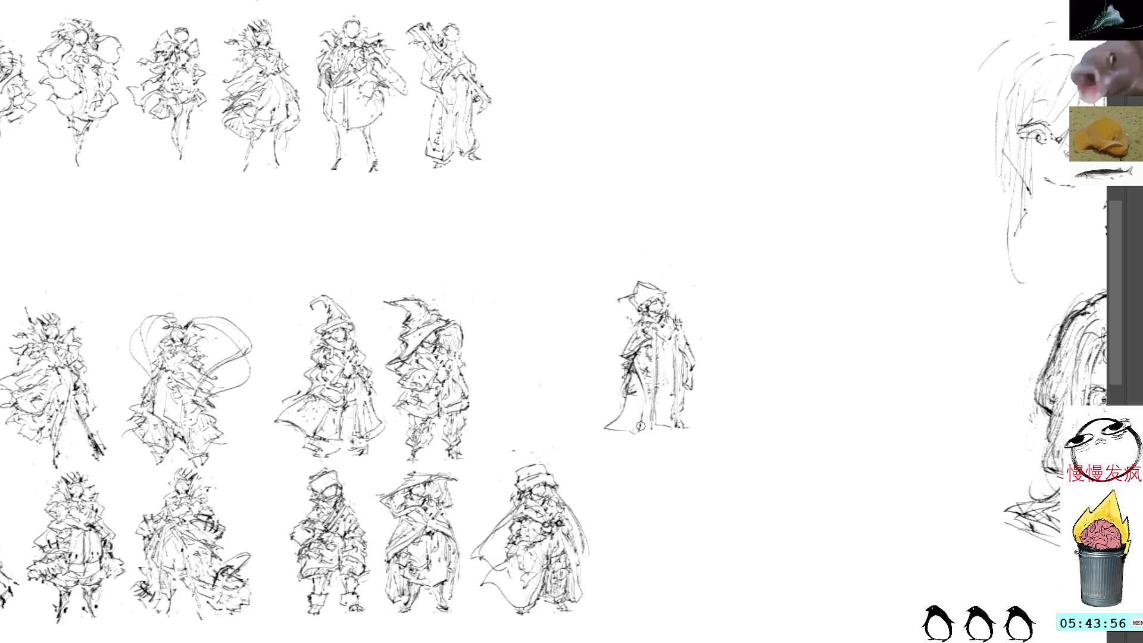
{"action": "mouse_move", "coordinate": [629, 383]}
{"action": "left_mouse_down"}
{"action": "mouse_move", "coordinate": [614, 415]}
{"action": "mouse_move", "coordinate": [642, 429]}
{"action": "mouse_move", "coordinate": [645, 411]}
{"action": "left_mouse_up"}
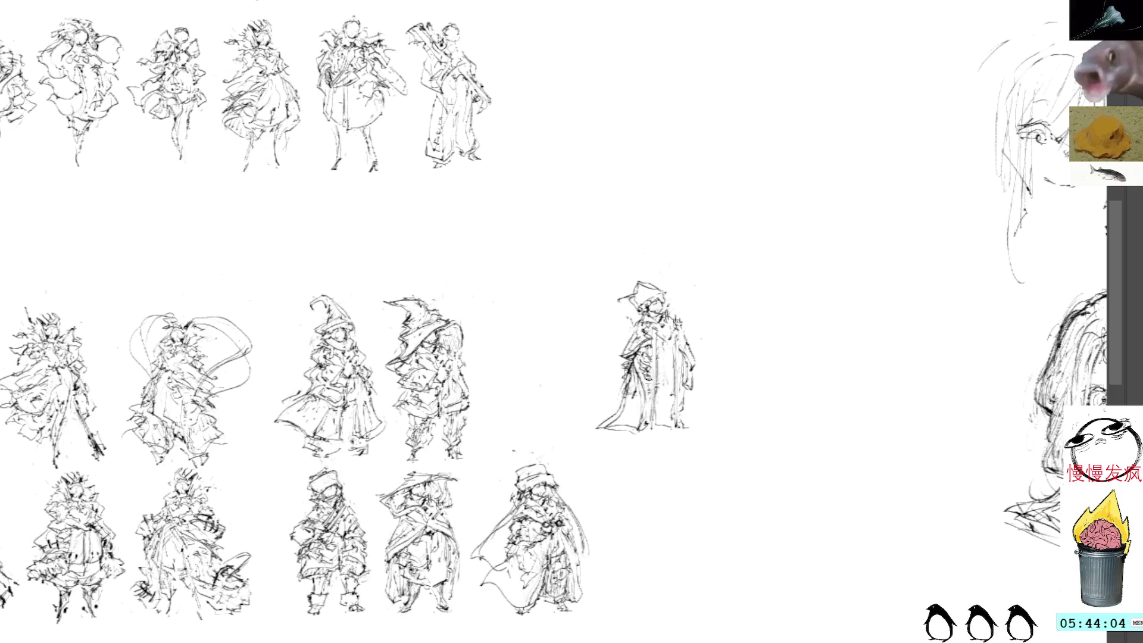
- Extend the robe's right edge, hem and folds, then lasso the wizard and start a free transform
{"action": "mouse_move", "coordinate": [687, 372]}
{"action": "left_mouse_down"}
{"action": "mouse_move", "coordinate": [693, 426]}
{"action": "mouse_move", "coordinate": [604, 434]}
{"action": "mouse_move", "coordinate": [648, 443]}
{"action": "left_mouse_up"}
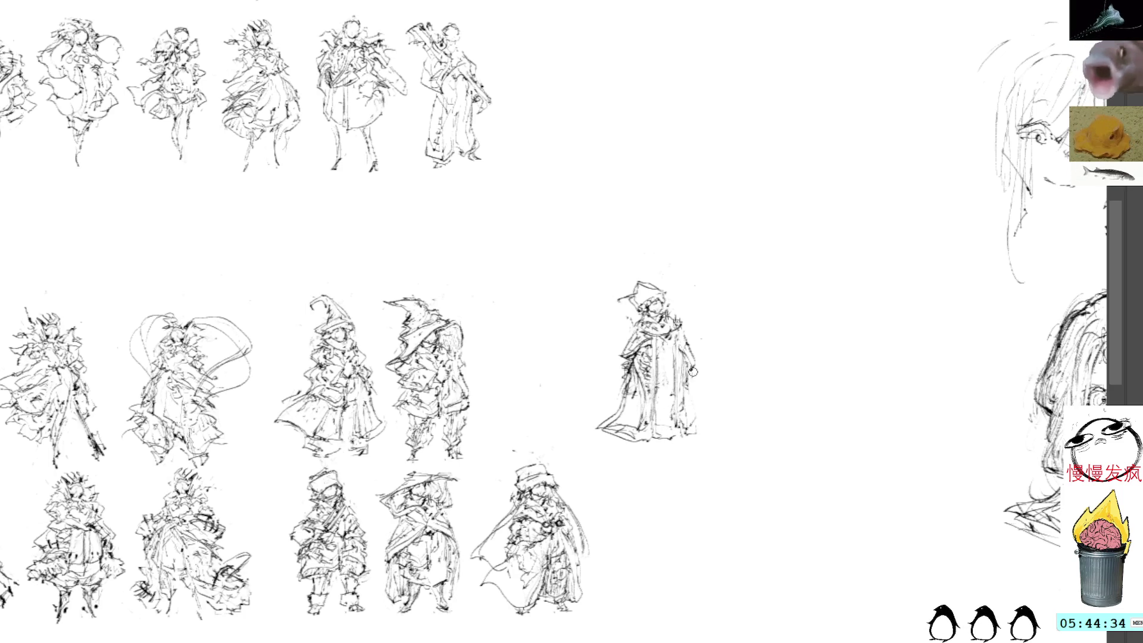
{"action": "mouse_move", "coordinate": [689, 392]}
{"action": "left_mouse_down"}
{"action": "mouse_move", "coordinate": [711, 429]}
{"action": "mouse_move", "coordinate": [697, 437]}
{"action": "mouse_move", "coordinate": [694, 405]}
{"action": "mouse_move", "coordinate": [715, 427]}
{"action": "mouse_move", "coordinate": [694, 392]}
{"action": "left_mouse_up"}
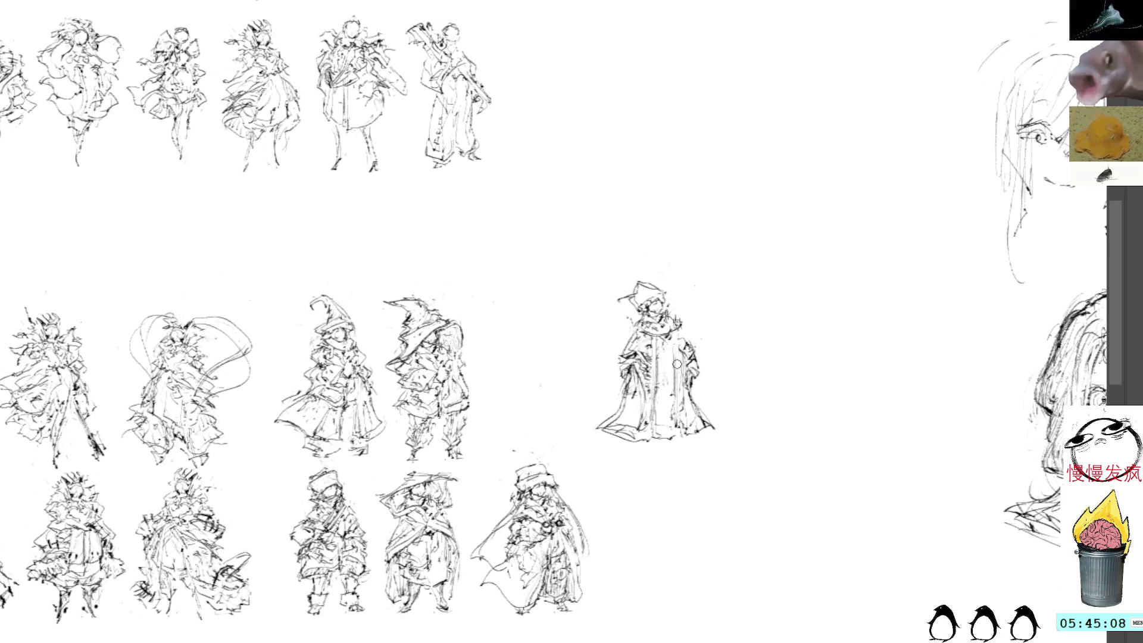
{"action": "left_click_drag", "start_coordinate": [676, 342], "coordinate": [672, 403]}
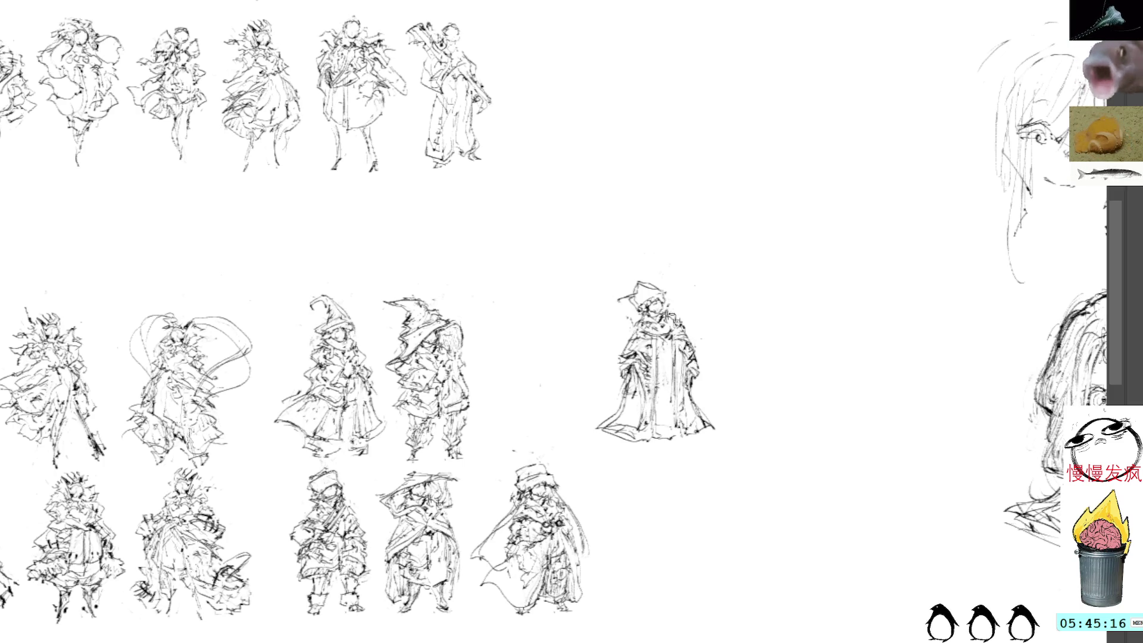
{"action": "mouse_move", "coordinate": [649, 266]}
{"action": "left_mouse_down"}
{"action": "mouse_move", "coordinate": [595, 317]}
{"action": "mouse_move", "coordinate": [691, 277]}
{"action": "left_mouse_up"}
{"action": "key", "text": "ctrl+t"}
- Drag the wizard sketch down beside the last bottom-row figure and commit its position
{"action": "left_click_drag", "start_coordinate": [661, 357], "coordinate": [666, 548]}
{"action": "left_click_drag", "start_coordinate": [661, 484], "coordinate": [650, 474]}
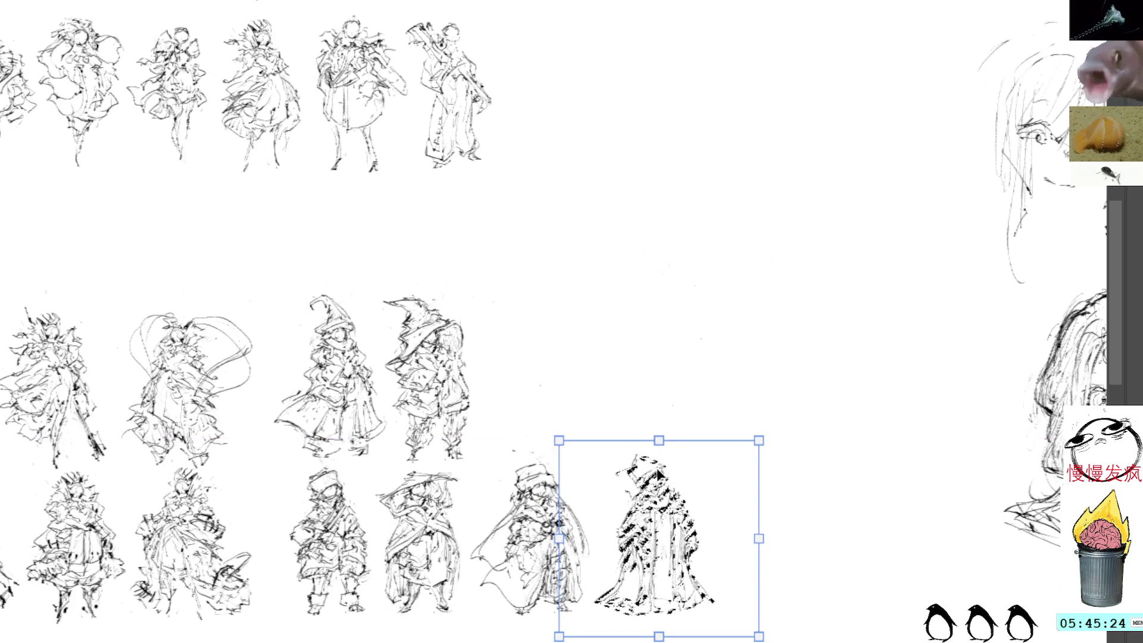
{"action": "key", "text": "Return"}
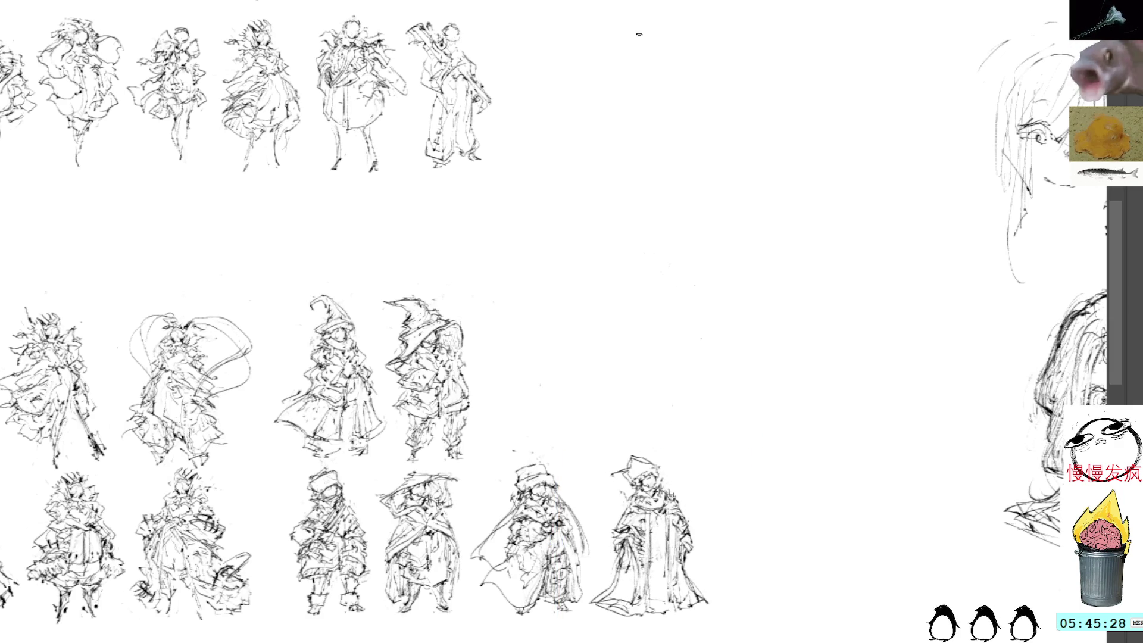
{"action": "left_click_drag", "start_coordinate": [671, 158], "coordinate": [643, 185]}
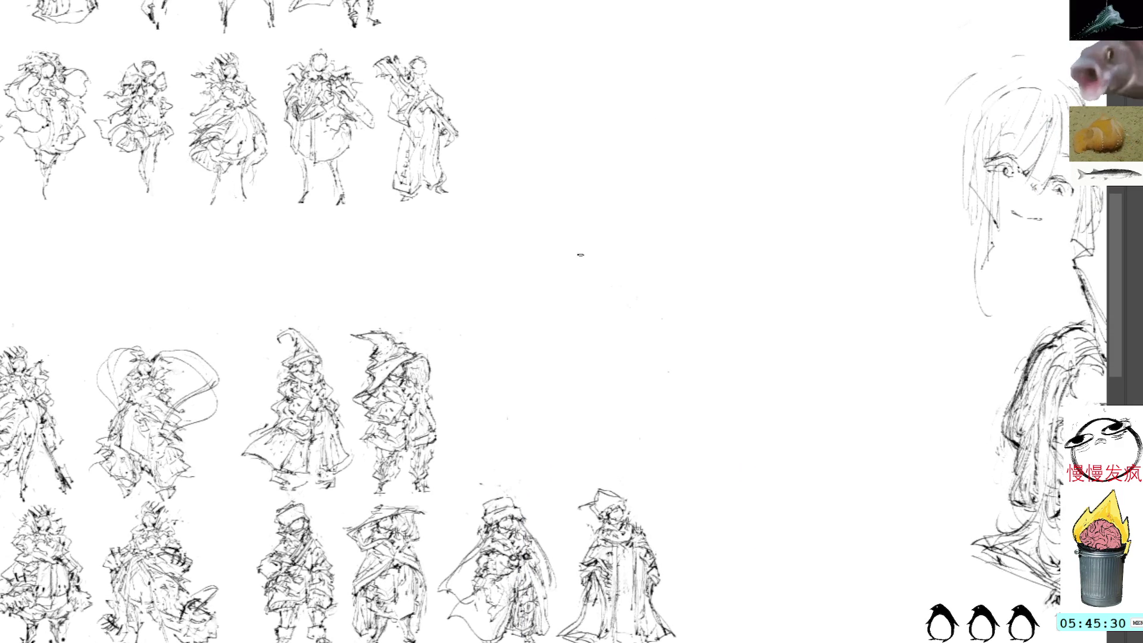
- Paste the wizard copy, shift it right and down into the empty centre area, and commit
{"action": "key", "text": "ctrl+v"}
{"action": "key", "text": "ctrl+t"}
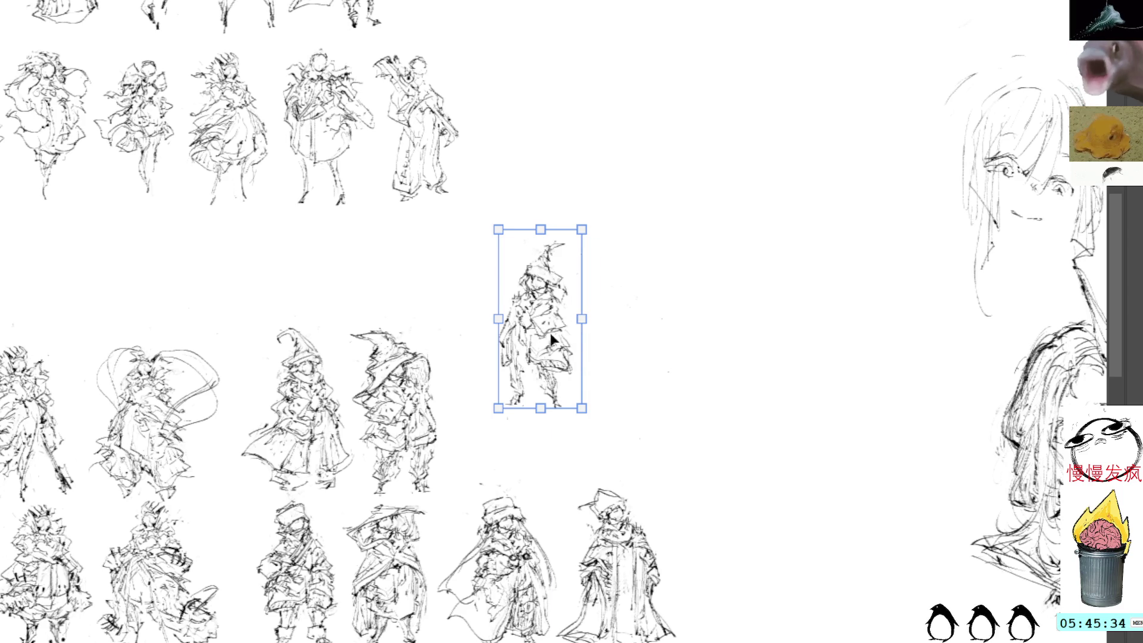
{"action": "left_click_drag", "start_coordinate": [547, 329], "coordinate": [603, 352]}
{"action": "key", "text": "Return"}
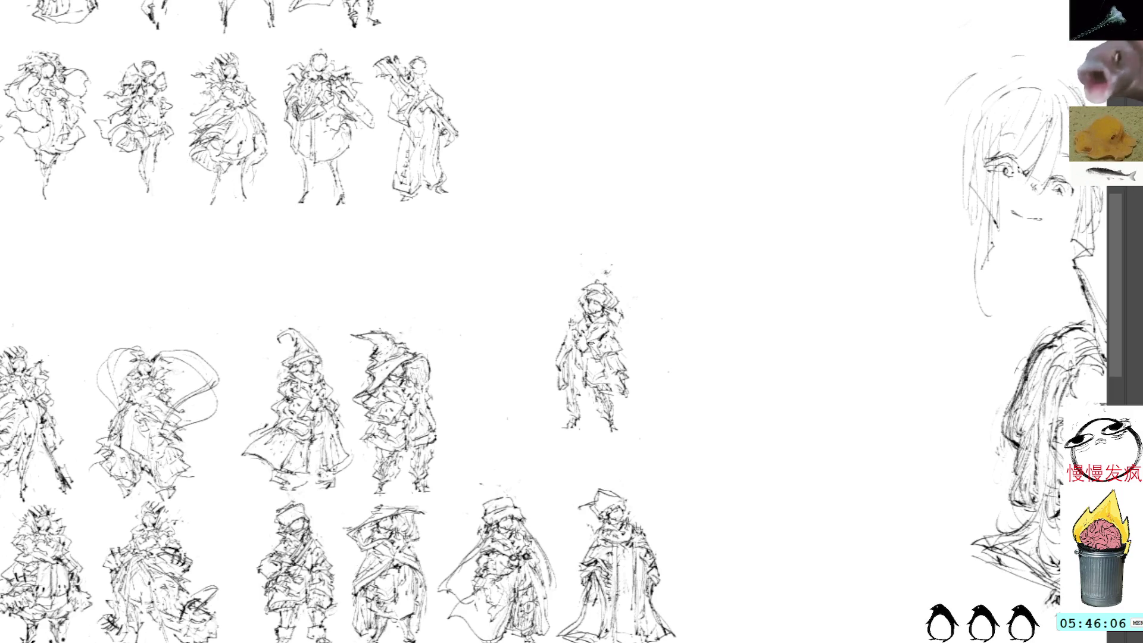
- Draw new curved strokes down the centre figure's left side
{"action": "left_click_drag", "start_coordinate": [570, 356], "coordinate": [581, 434]}
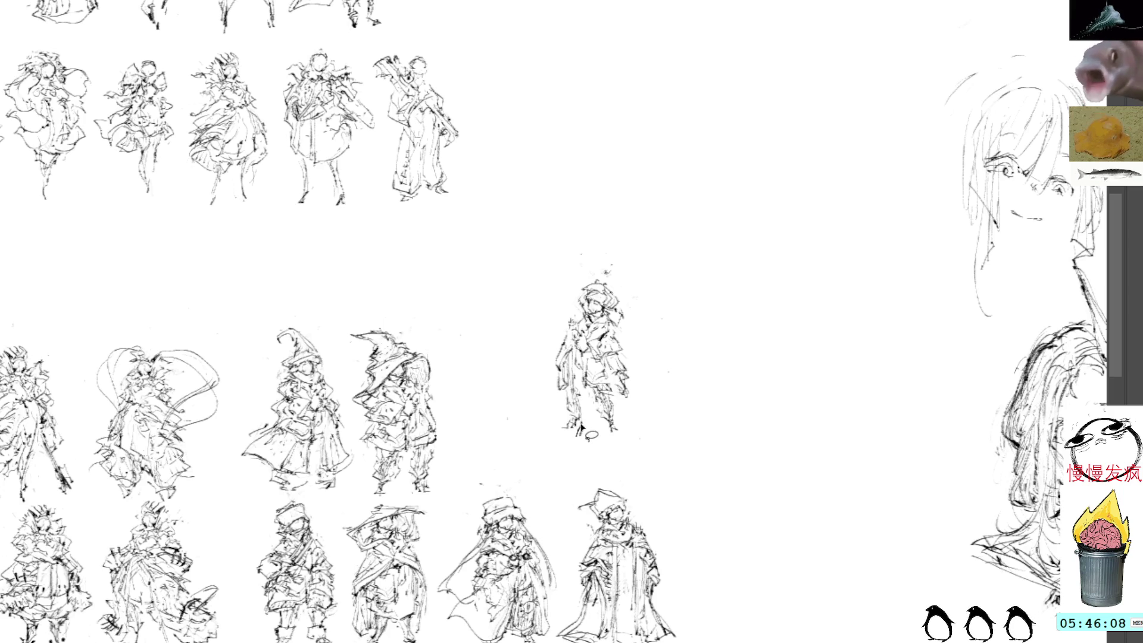
{"action": "left_click_drag", "start_coordinate": [563, 367], "coordinate": [577, 441]}
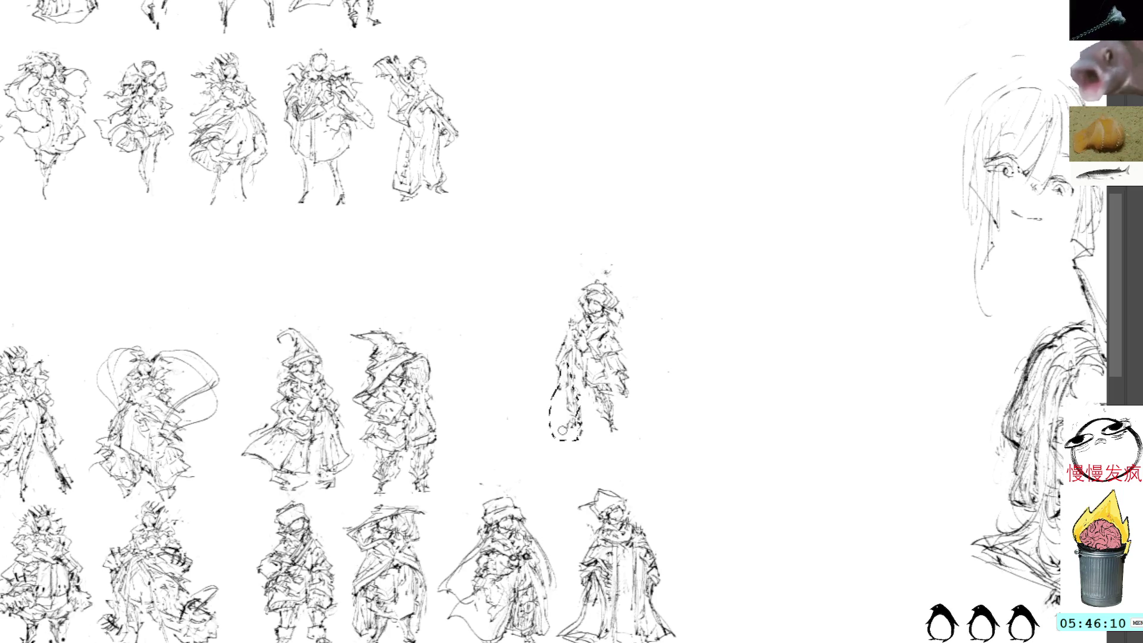
{"action": "key", "text": "ctrl+d"}
{"action": "mouse_move", "coordinate": [566, 366]}
{"action": "left_mouse_down"}
{"action": "mouse_move", "coordinate": [554, 402]}
{"action": "mouse_move", "coordinate": [545, 390]}
{"action": "mouse_move", "coordinate": [547, 408]}
{"action": "mouse_move", "coordinate": [572, 417]}
{"action": "mouse_move", "coordinate": [561, 410]}
{"action": "left_mouse_up"}
- Add strokes to the cloak's right side and extend the figure's leg downward
{"action": "mouse_move", "coordinate": [626, 375]}
{"action": "left_mouse_down"}
{"action": "mouse_move", "coordinate": [612, 381]}
{"action": "mouse_move", "coordinate": [631, 404]}
{"action": "left_mouse_up"}
{"action": "left_click_drag", "start_coordinate": [624, 367], "coordinate": [616, 375]}
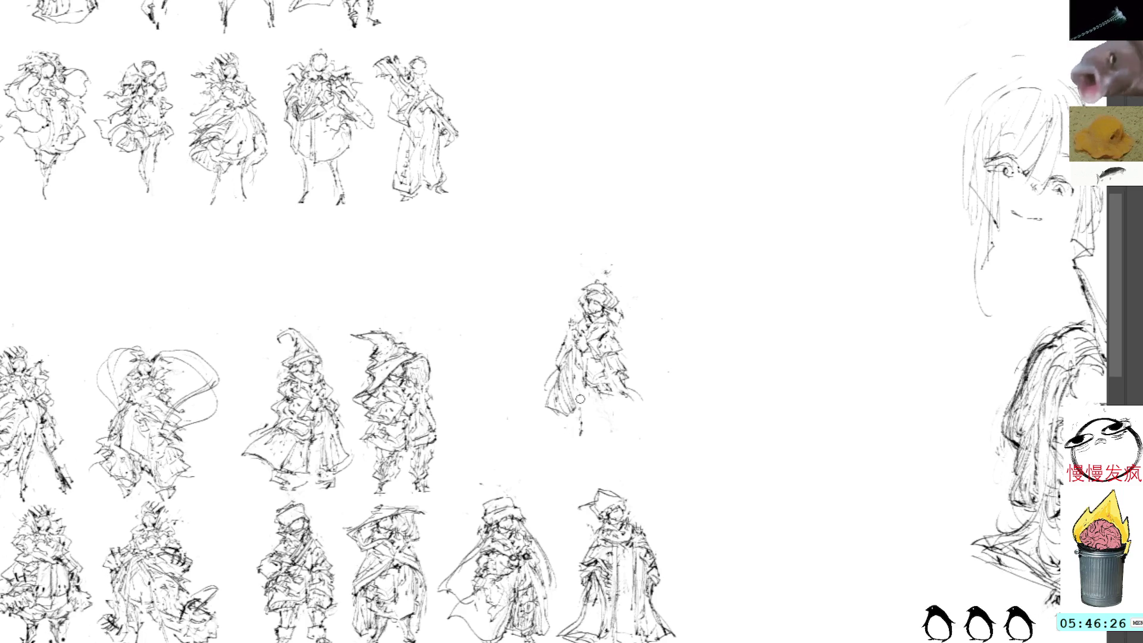
{"action": "left_click_drag", "start_coordinate": [583, 431], "coordinate": [588, 447]}
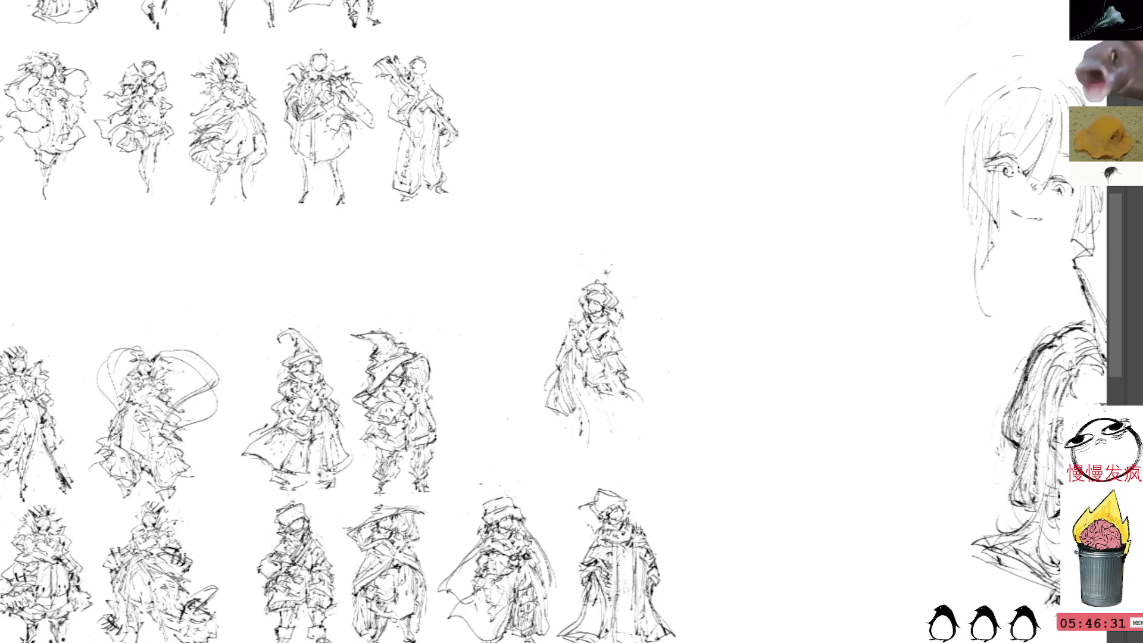
{"action": "left_click_drag", "start_coordinate": [632, 378], "coordinate": [639, 382]}
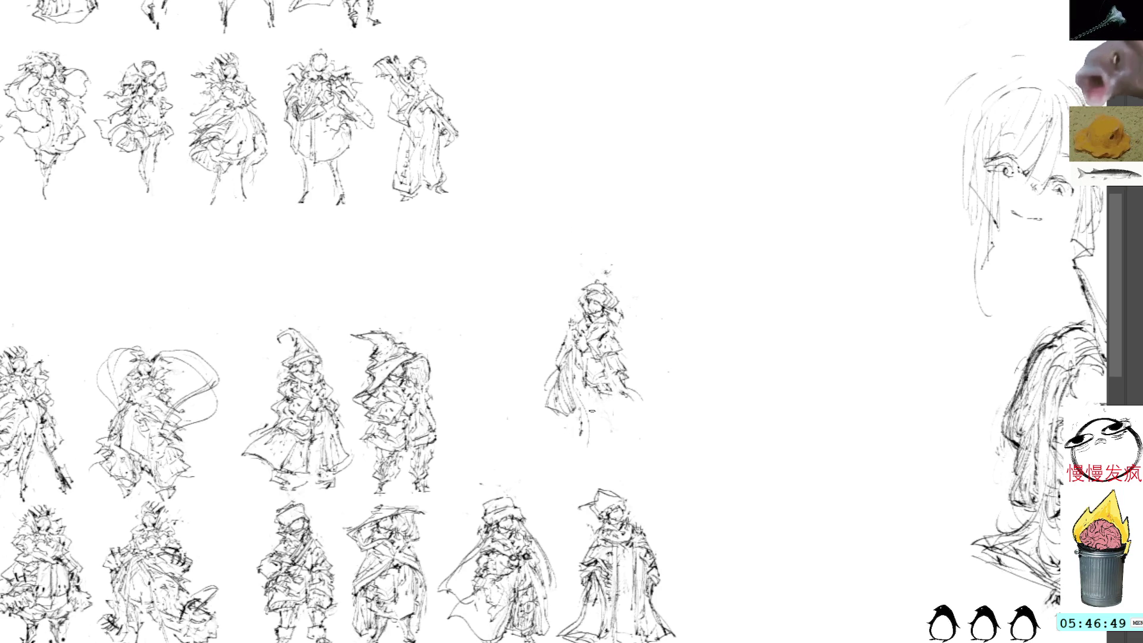
- Clear the stray selection below the figure and bring the head sketches into view
{"action": "left_click_drag", "start_coordinate": [591, 411], "coordinate": [587, 403]}
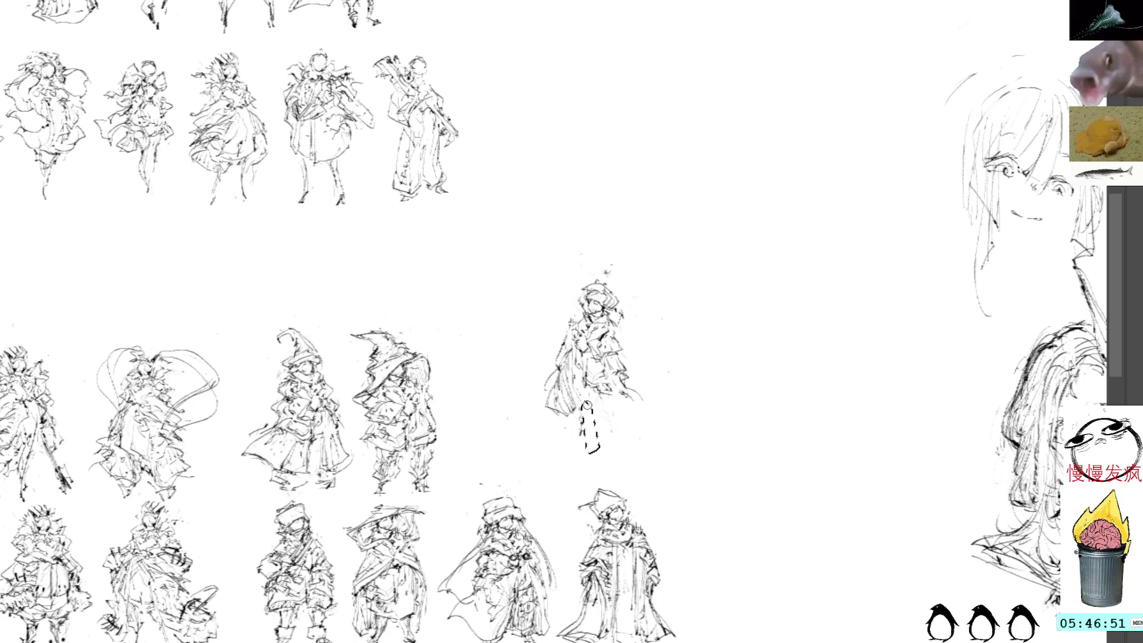
{"action": "key", "text": "ctrl+d"}
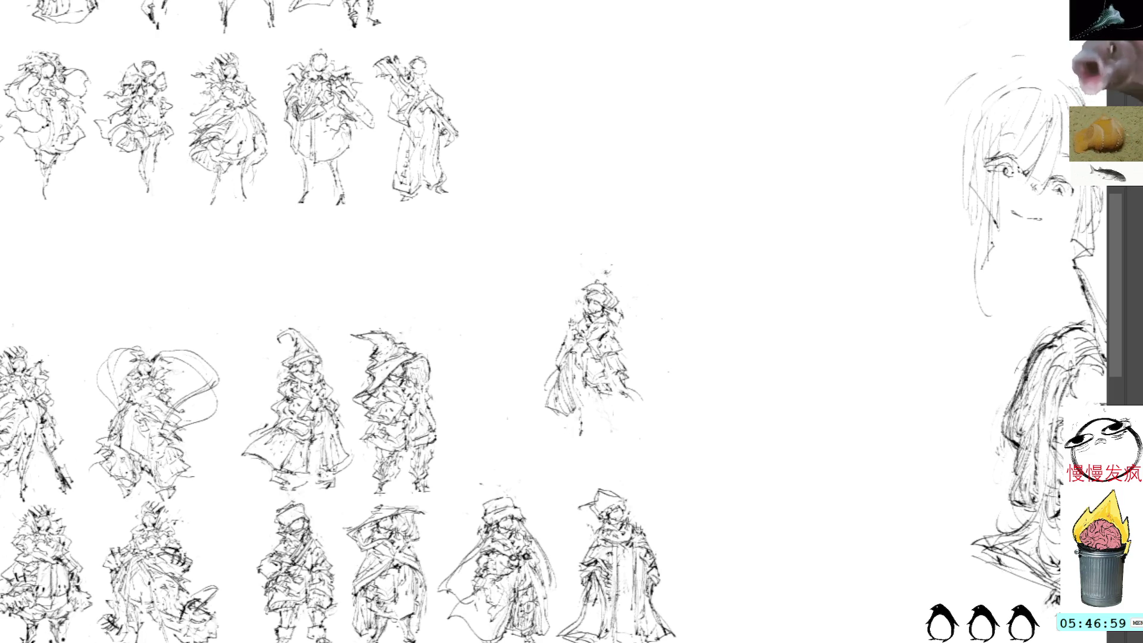
{"action": "left_click_drag", "start_coordinate": [893, 164], "coordinate": [771, 185]}
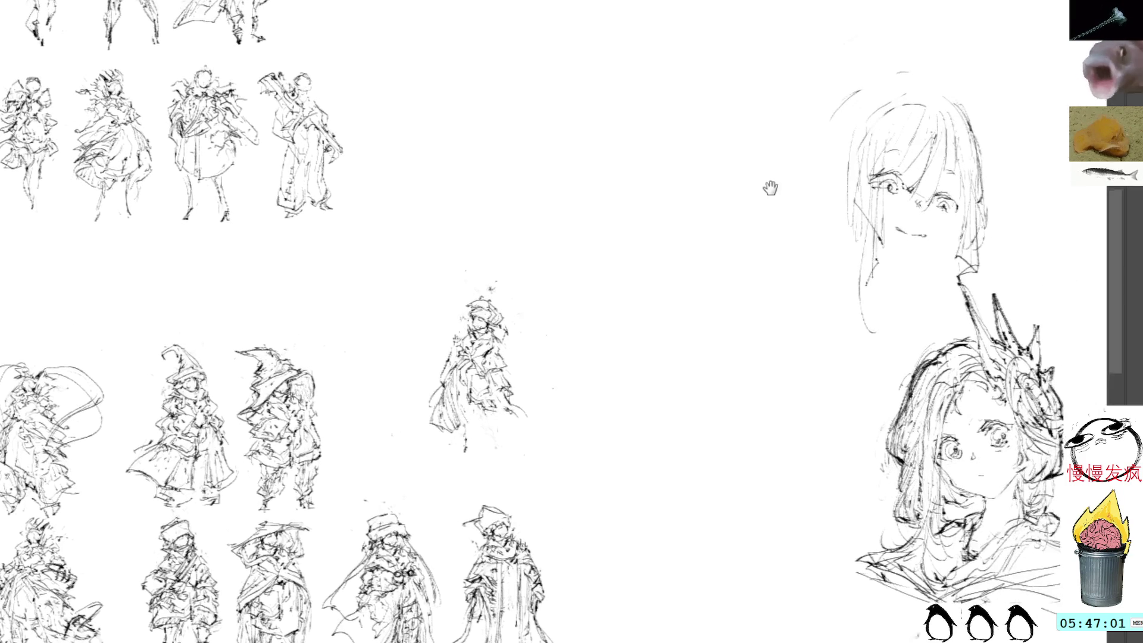
- Darken the hair outline along the top and right side of the upper head
{"action": "mouse_move", "coordinate": [887, 105]}
{"action": "left_mouse_down"}
{"action": "mouse_move", "coordinate": [941, 112]}
{"action": "mouse_move", "coordinate": [973, 165]}
{"action": "left_mouse_up"}
{"action": "mouse_move", "coordinate": [954, 114]}
{"action": "left_mouse_down"}
{"action": "mouse_move", "coordinate": [982, 170]}
{"action": "mouse_move", "coordinate": [972, 136]}
{"action": "mouse_move", "coordinate": [982, 211]}
{"action": "left_mouse_up"}
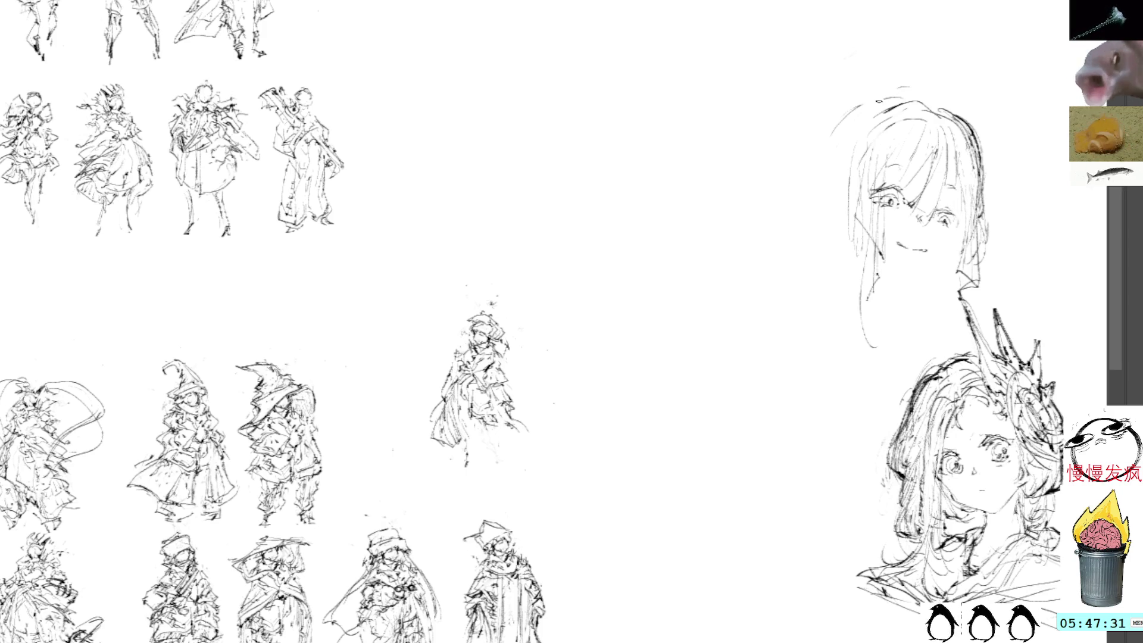
- Redraw the upper head's hair outline with extra strands, raising it higher at the top-left
{"action": "mouse_move", "coordinate": [936, 102]}
{"action": "left_mouse_down"}
{"action": "mouse_move", "coordinate": [835, 132]}
{"action": "mouse_move", "coordinate": [830, 159]}
{"action": "mouse_move", "coordinate": [850, 116]}
{"action": "mouse_move", "coordinate": [854, 176]}
{"action": "mouse_move", "coordinate": [882, 164]}
{"action": "left_mouse_up"}
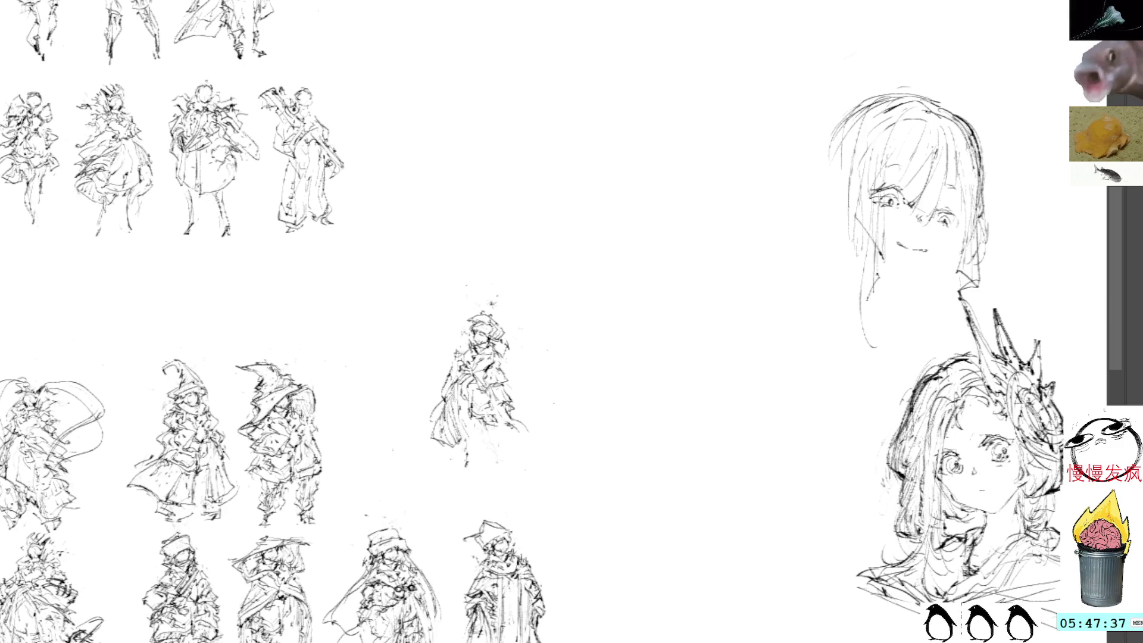
{"action": "left_click_drag", "start_coordinate": [942, 134], "coordinate": [921, 204]}
{"action": "mouse_move", "coordinate": [938, 106]}
{"action": "left_mouse_down"}
{"action": "mouse_move", "coordinate": [927, 117]}
{"action": "mouse_move", "coordinate": [956, 150]}
{"action": "mouse_move", "coordinate": [954, 177]}
{"action": "left_mouse_up"}
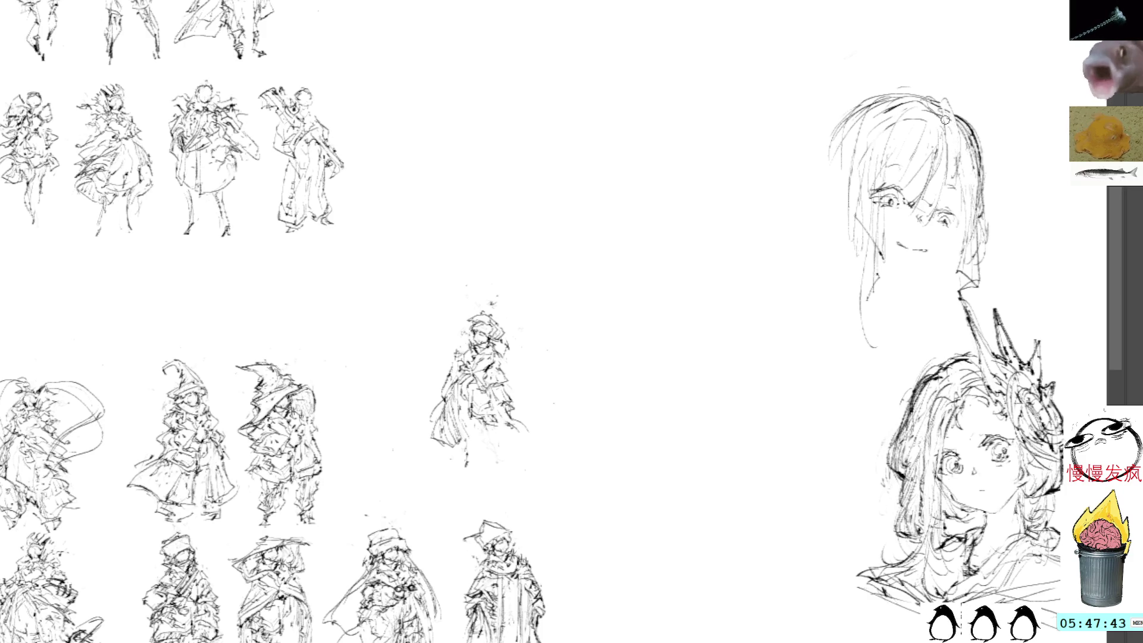
{"action": "left_click_drag", "start_coordinate": [952, 105], "coordinate": [953, 145]}
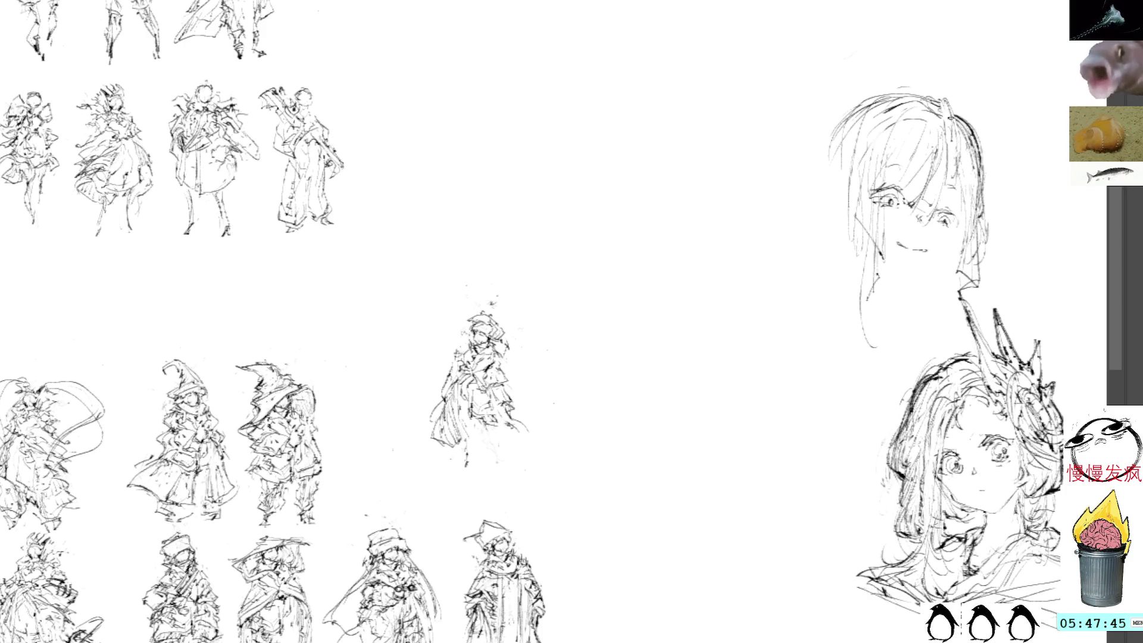
{"action": "mouse_move", "coordinate": [904, 112]}
{"action": "left_mouse_down"}
{"action": "mouse_move", "coordinate": [877, 159]}
{"action": "mouse_move", "coordinate": [871, 132]}
{"action": "left_mouse_up"}
{"action": "mouse_move", "coordinate": [900, 89]}
{"action": "left_mouse_down"}
{"action": "mouse_move", "coordinate": [844, 221]}
{"action": "mouse_move", "coordinate": [839, 188]}
{"action": "left_mouse_up"}
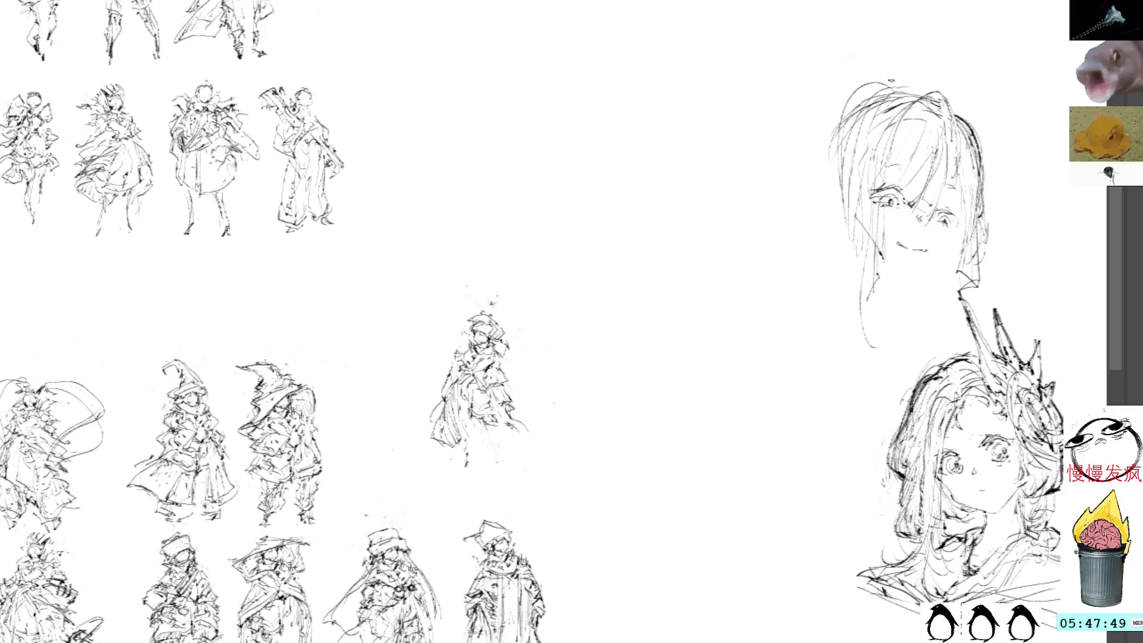
{"action": "mouse_move", "coordinate": [899, 76]}
{"action": "left_mouse_down"}
{"action": "mouse_move", "coordinate": [846, 153]}
{"action": "mouse_move", "coordinate": [862, 175]}
{"action": "left_mouse_up"}
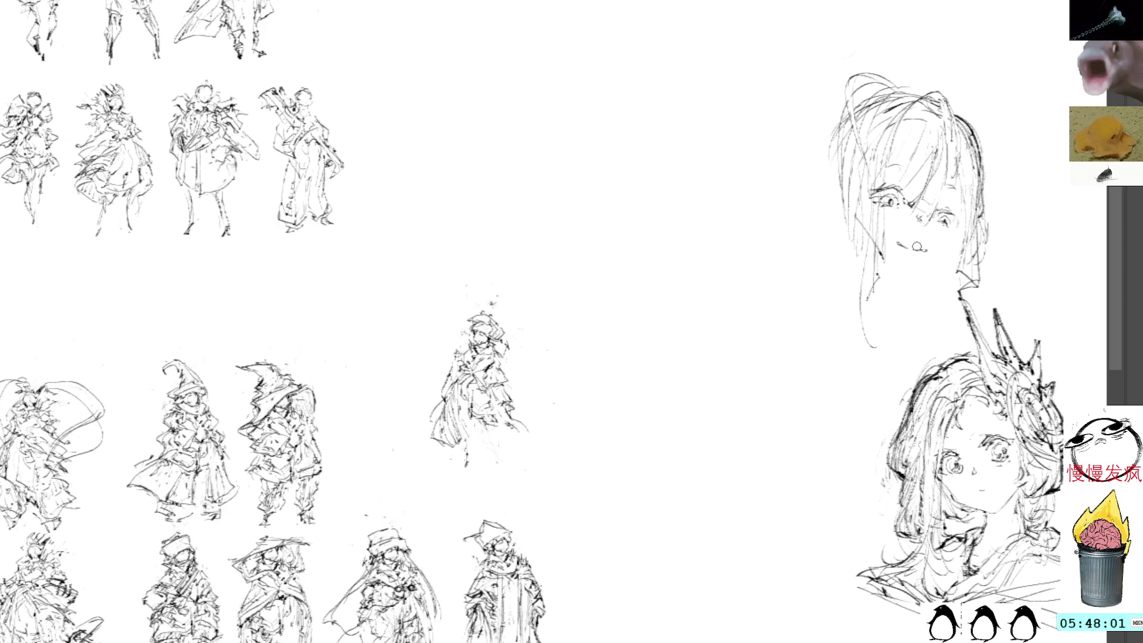
- Redo the mouth line after undoing a stroke and add small strokes beside the left eye
{"action": "left_click_drag", "start_coordinate": [893, 237], "coordinate": [916, 249]}
{"action": "key", "text": "ctrl+z"}
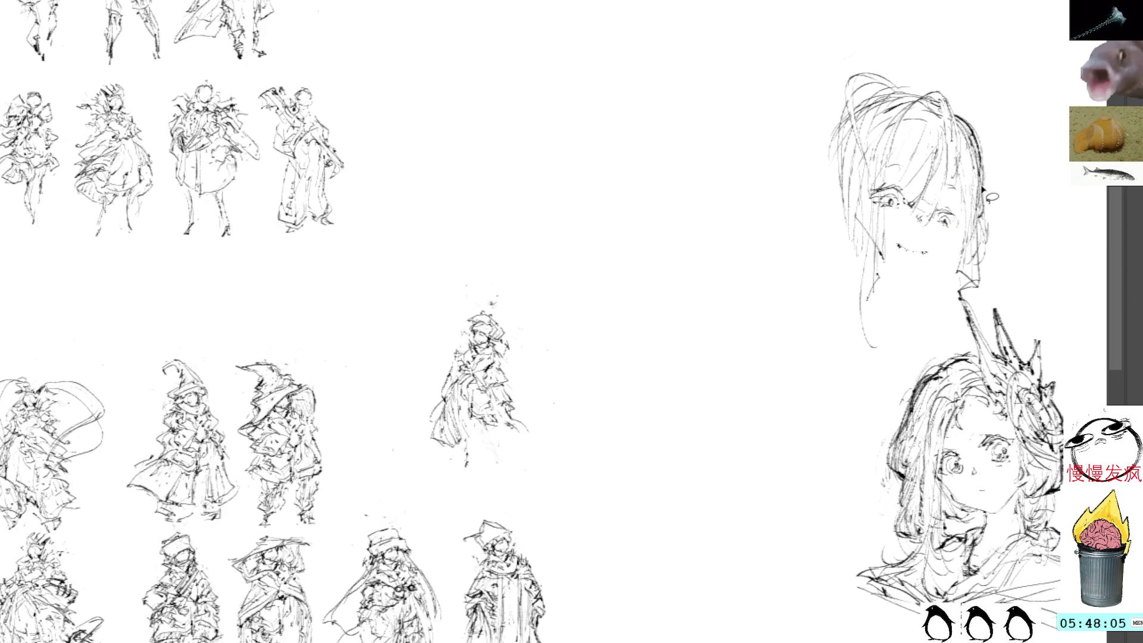
{"action": "key", "text": "p"}
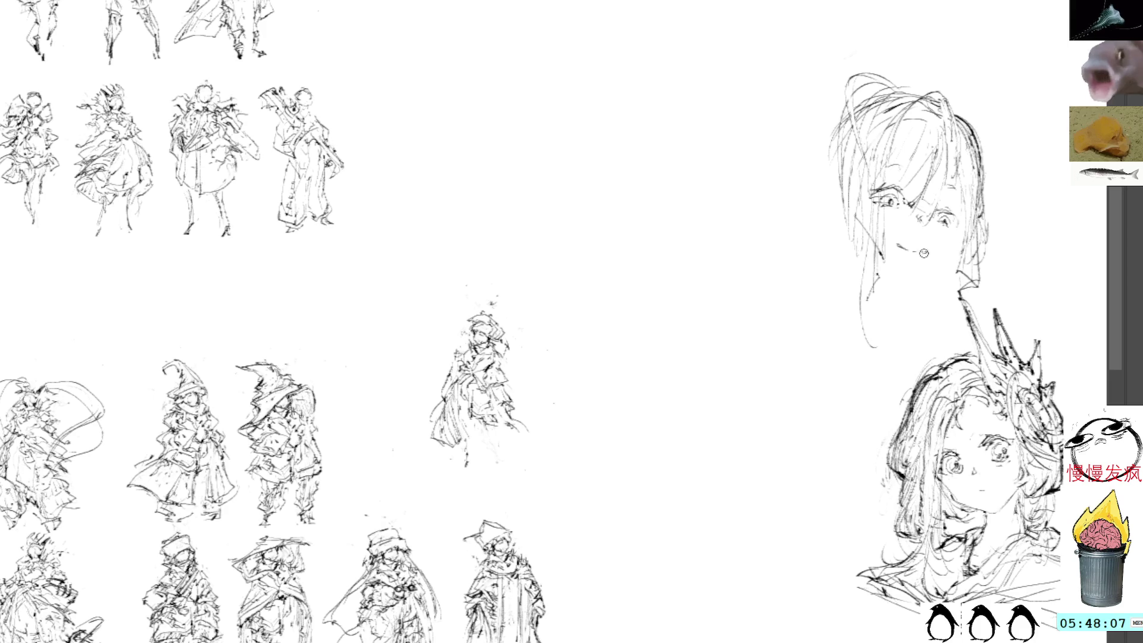
{"action": "left_click_drag", "start_coordinate": [916, 251], "coordinate": [926, 250]}
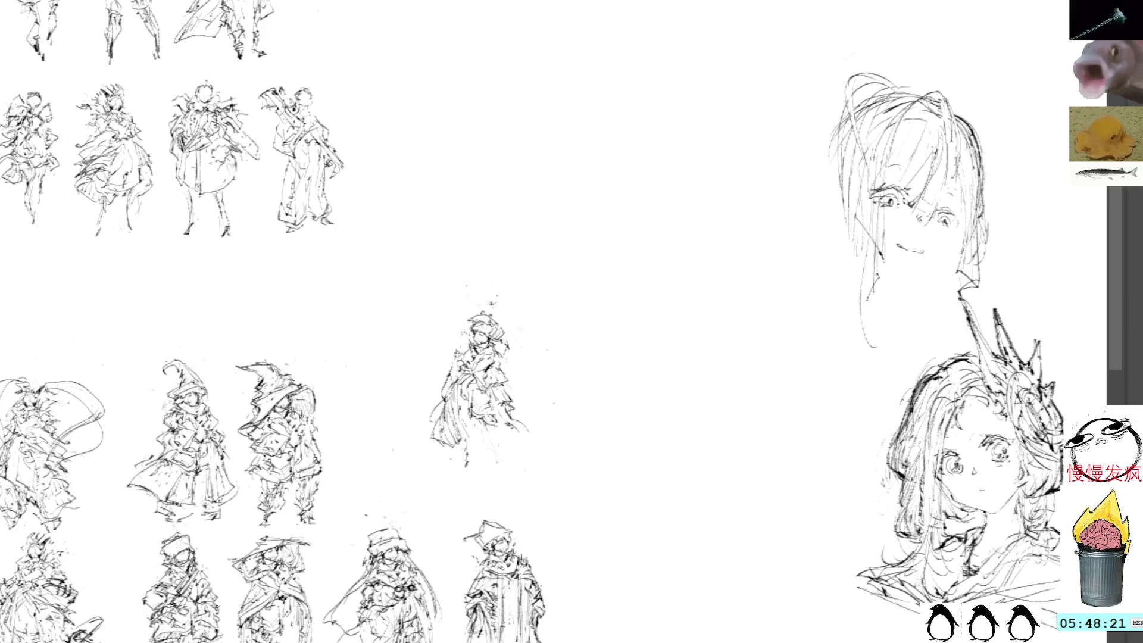
{"action": "left_click_drag", "start_coordinate": [895, 207], "coordinate": [866, 200]}
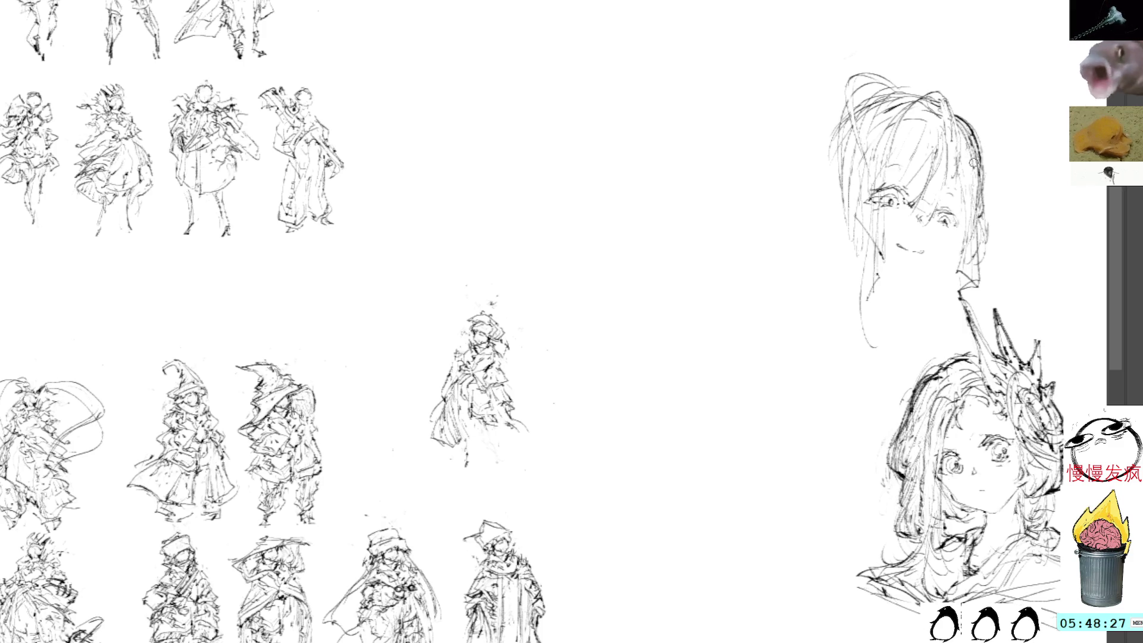
- Add sketchy strands to the hair's left side, undoing the trial marks drawn beyond it
{"action": "left_click_drag", "start_coordinate": [838, 122], "coordinate": [811, 173]}
{"action": "mouse_move", "coordinate": [855, 95]}
{"action": "left_mouse_down"}
{"action": "mouse_move", "coordinate": [828, 116]}
{"action": "mouse_move", "coordinate": [817, 153]}
{"action": "mouse_move", "coordinate": [773, 141]}
{"action": "mouse_move", "coordinate": [791, 217]}
{"action": "mouse_move", "coordinate": [820, 225]}
{"action": "left_mouse_up"}
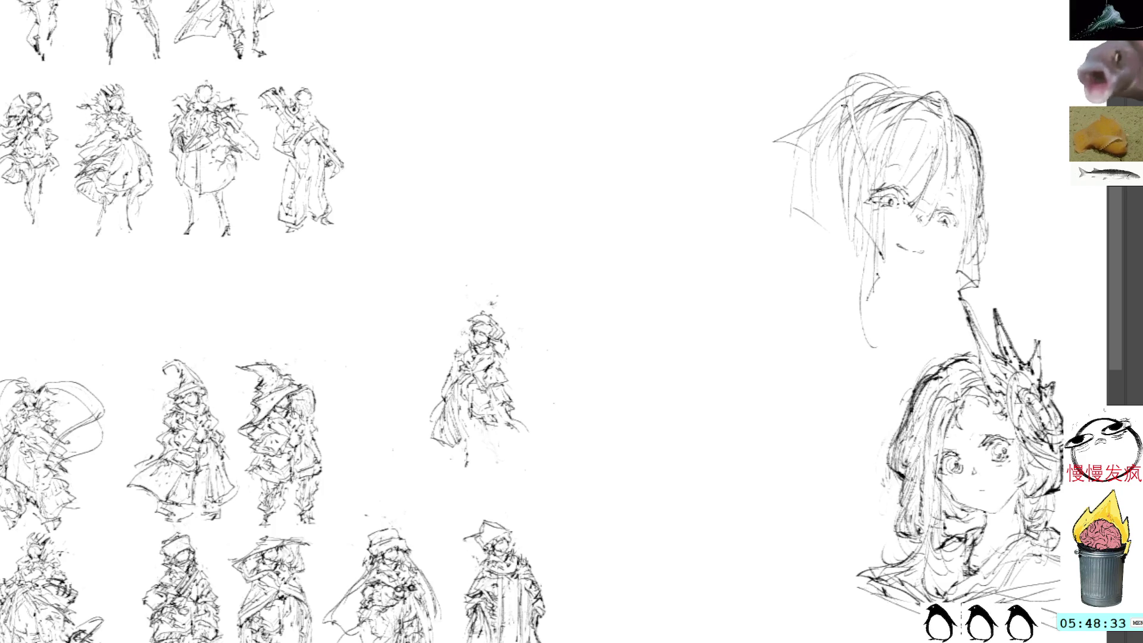
{"action": "left_click_drag", "start_coordinate": [813, 180], "coordinate": [797, 227]}
{"action": "left_click_drag", "start_coordinate": [811, 120], "coordinate": [788, 165]}
{"action": "left_click_drag", "start_coordinate": [793, 211], "coordinate": [785, 216]}
{"action": "key", "text": "ctrl+z"}
{"action": "key", "text": "ctrl+z"}
{"action": "key", "text": "ctrl+z"}
{"action": "key", "text": "ctrl+z"}
{"action": "key", "text": "ctrl+z"}
{"action": "left_click_drag", "start_coordinate": [733, 338], "coordinate": [822, 301]}
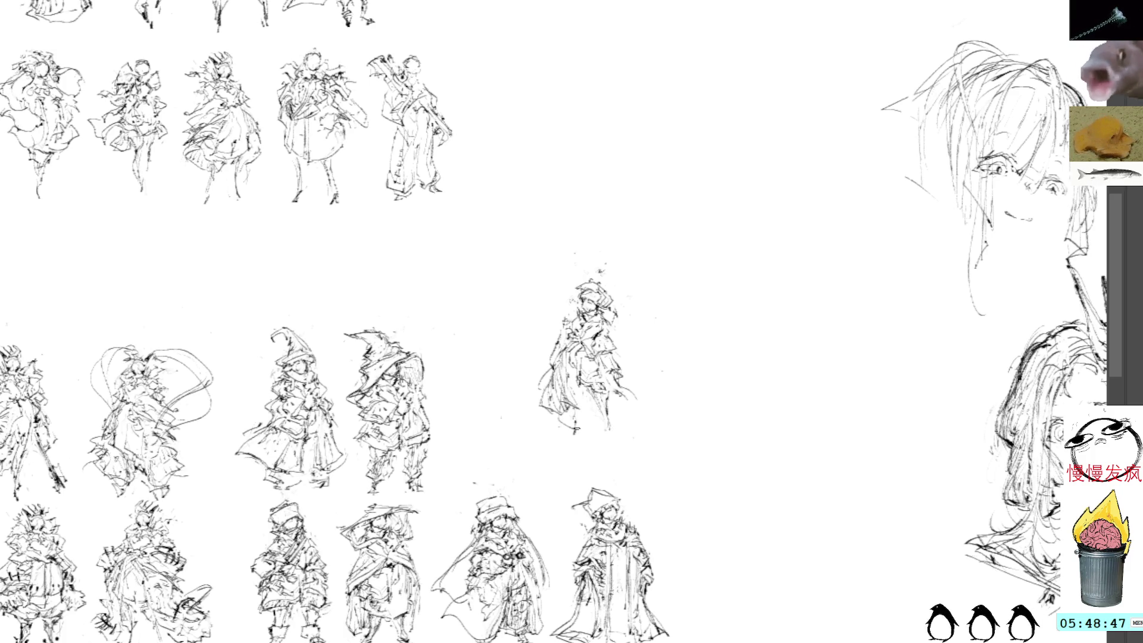
{"action": "mouse_move", "coordinate": [594, 411]}
{"action": "left_mouse_down"}
{"action": "mouse_move", "coordinate": [572, 365]}
{"action": "mouse_move", "coordinate": [585, 443]}
{"action": "left_mouse_up"}
{"action": "key", "text": "ctrl+z"}
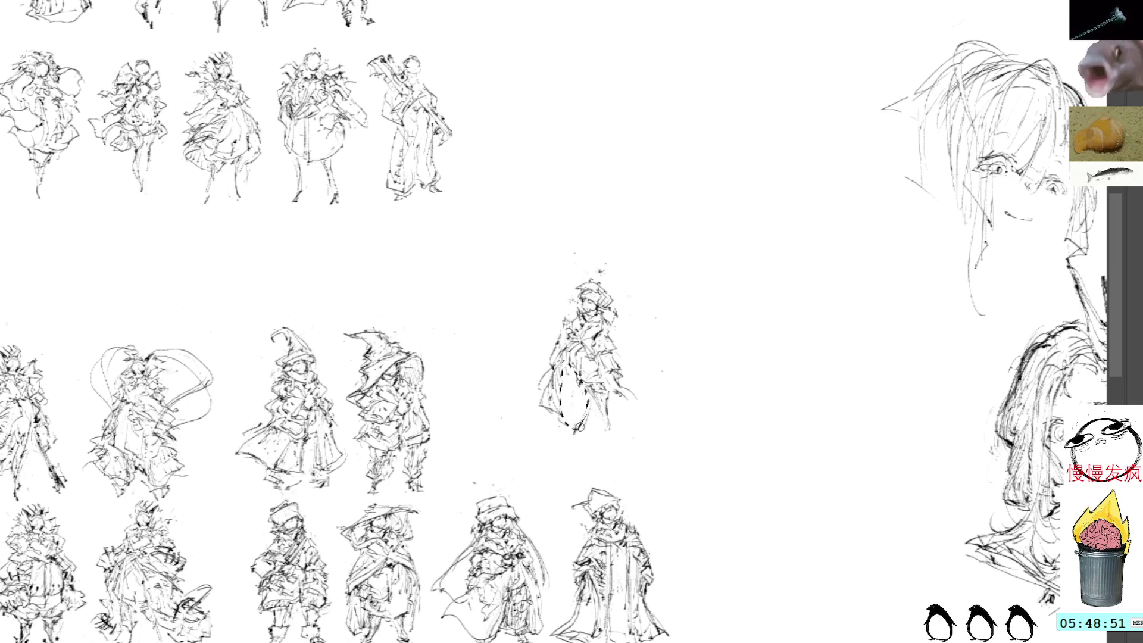